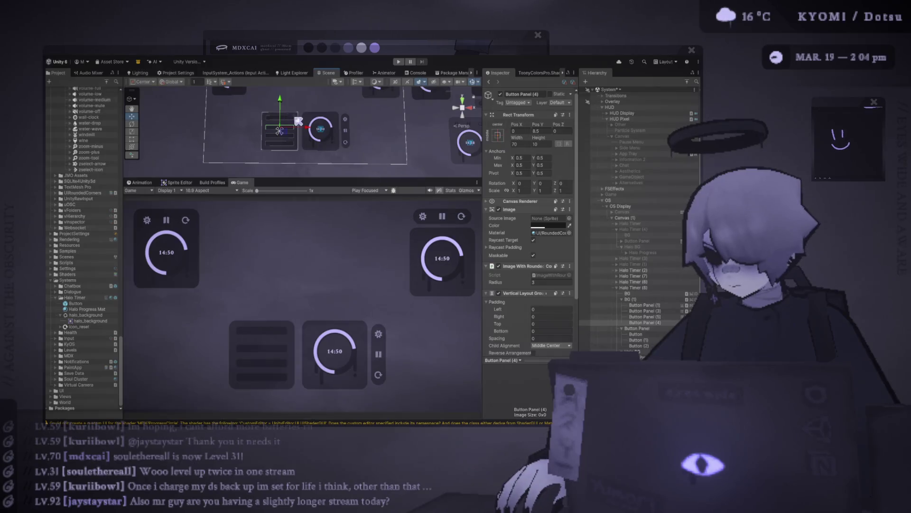
# Resize the scene and preview panes, then slide BG (1) right onto the timer panel
pyautogui.moveTo(369, 178); pyautogui.dragTo(354, 125)
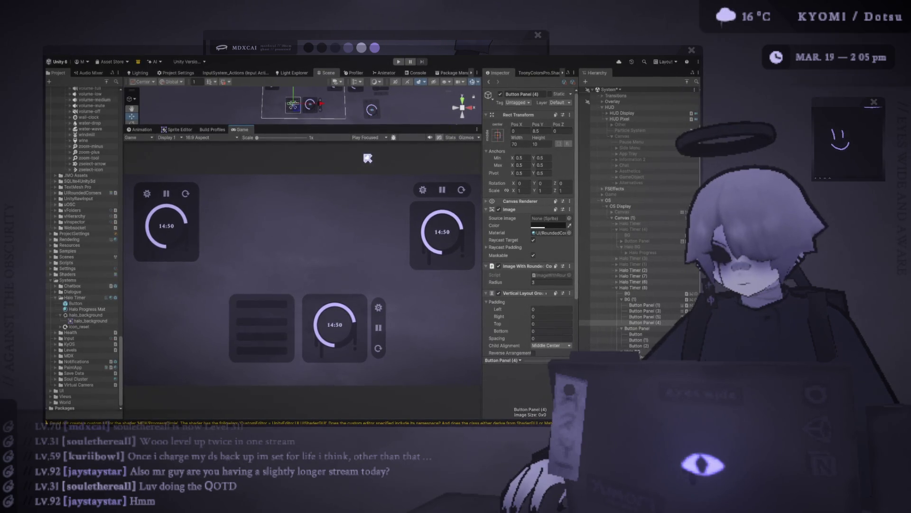
pyautogui.moveTo(375, 125); pyautogui.dragTo(376, 234)
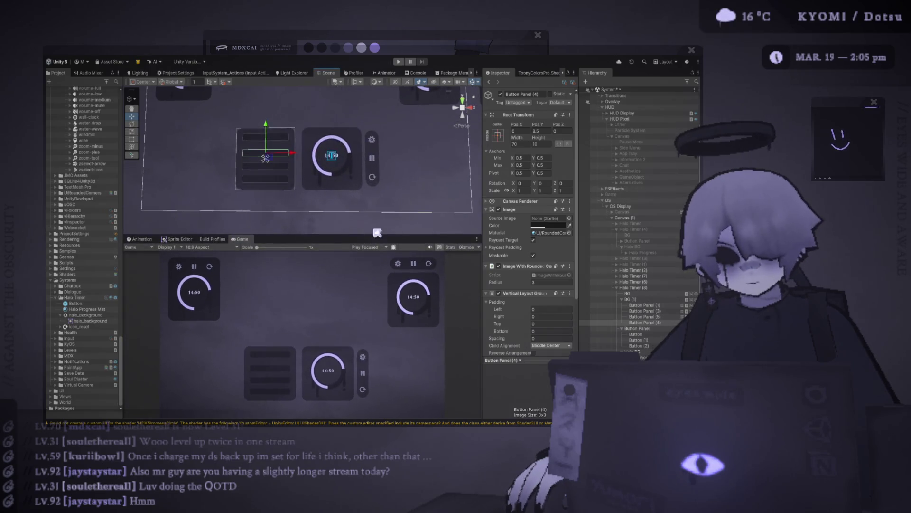
pyautogui.scroll(3, 315, 187)
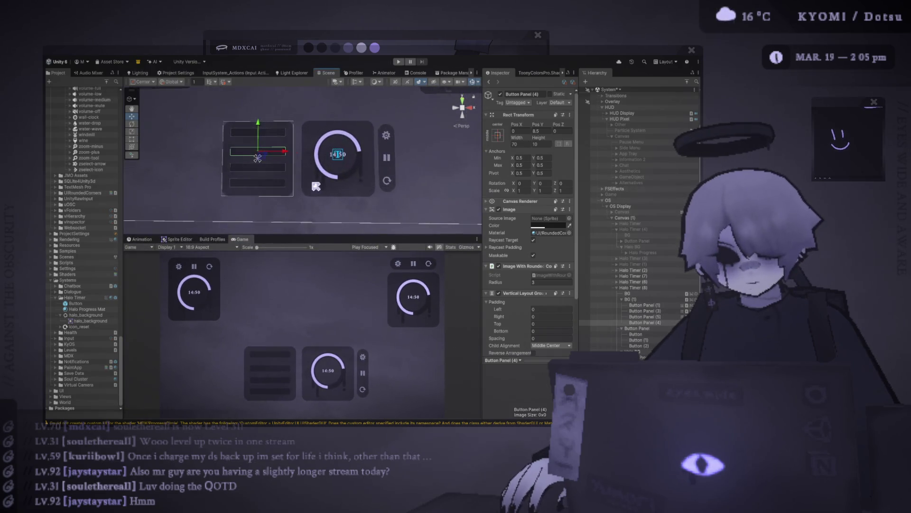
pyautogui.click(651, 300)
pyautogui.click(656, 294)
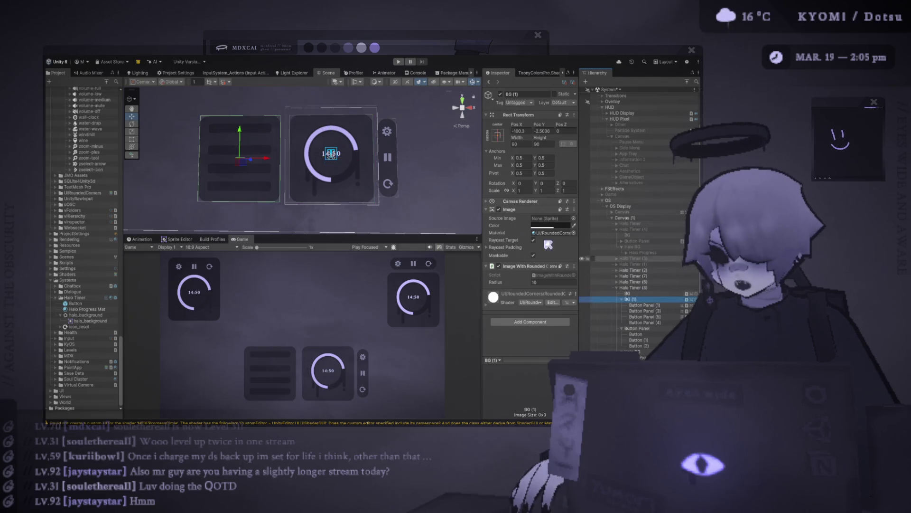
pyautogui.click(259, 163)
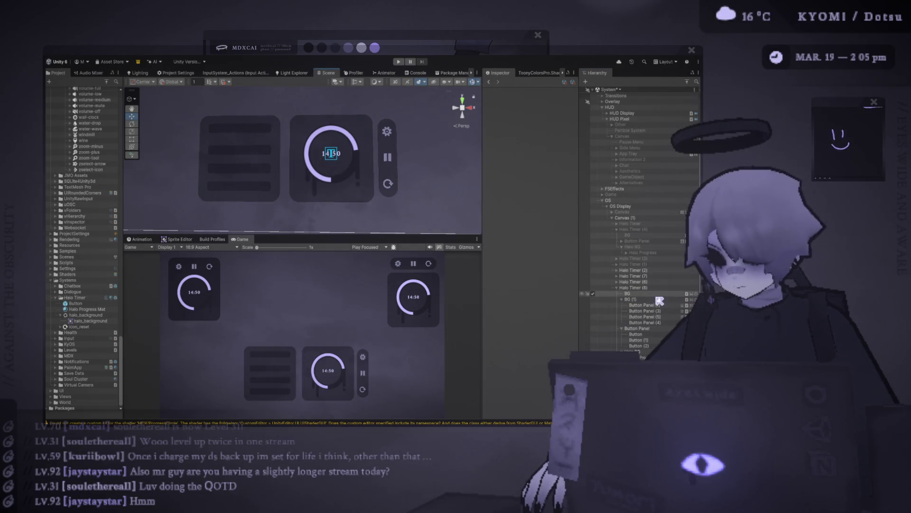
pyautogui.click(632, 300)
pyautogui.moveTo(272, 163)
pyautogui.mouseDown()
pyautogui.moveTo(261, 157)
pyautogui.moveTo(325, 158)
pyautogui.moveTo(361, 175)
pyautogui.mouseUp()
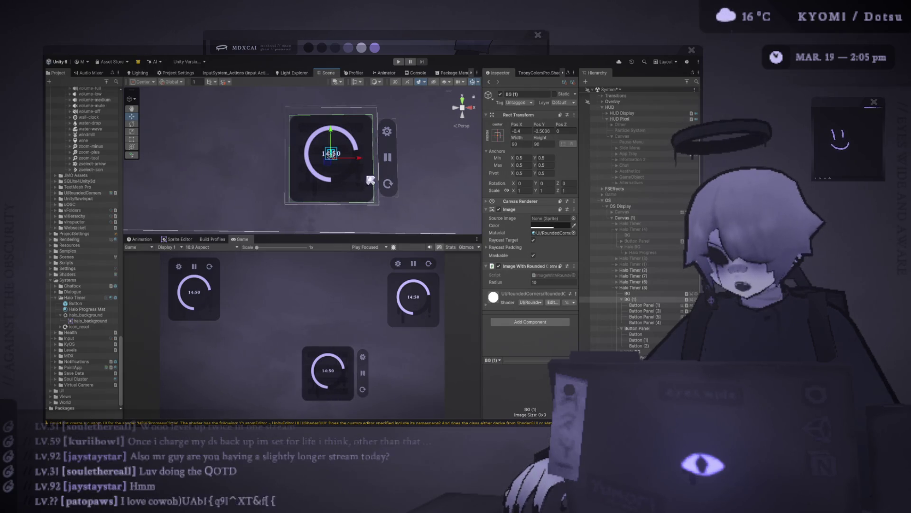
pyautogui.scroll(-3, 632, 284)
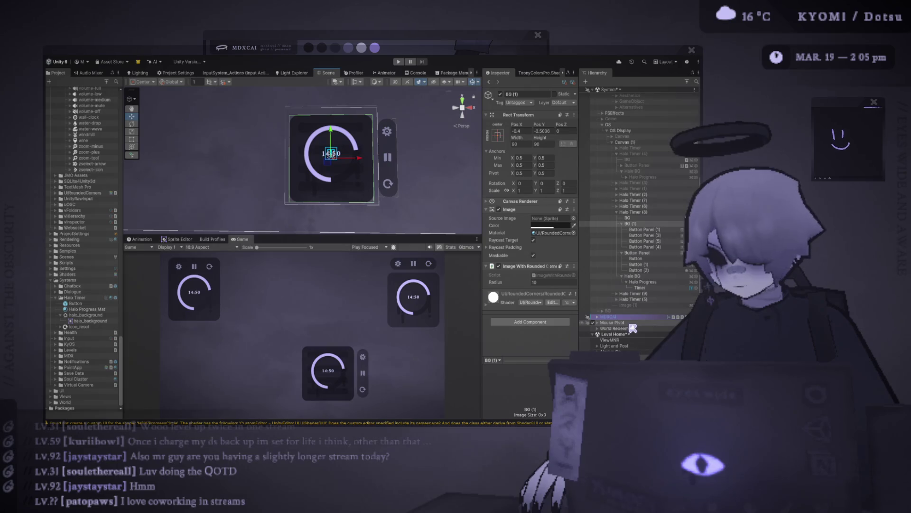
# Toggle the Halo Progress ring off and on, undo the BG (1) move, and select Button Panel
pyautogui.click(593, 282)
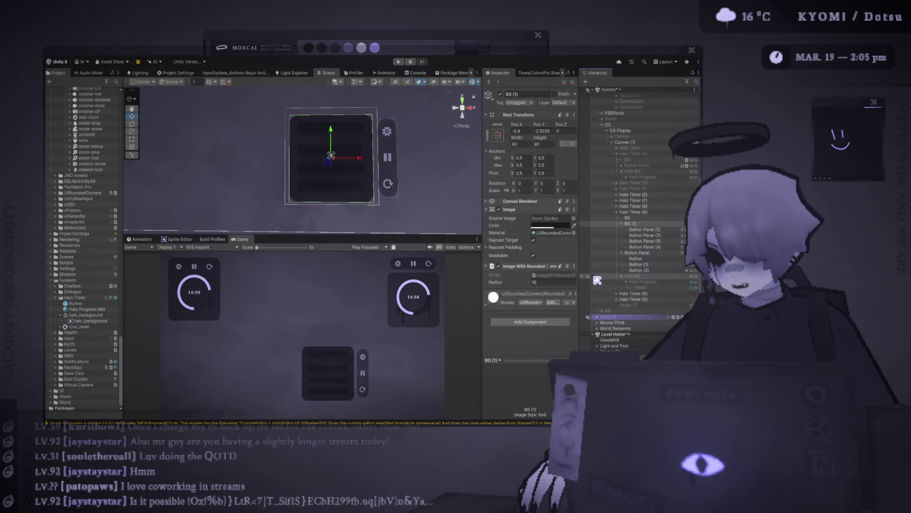
pyautogui.click(594, 281)
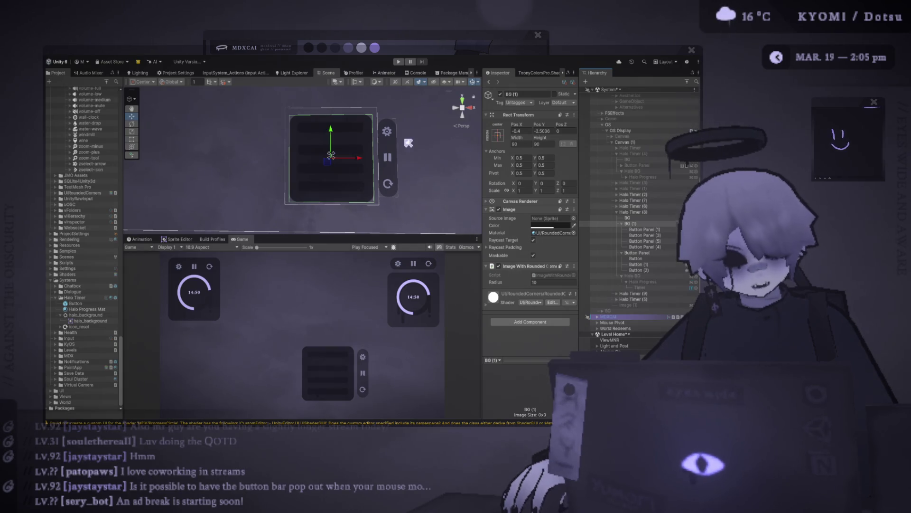
pyautogui.hotkey('ctrl', 'z')
pyautogui.moveTo(409, 150); pyautogui.dragTo(325, 144)
pyautogui.scroll(1, 326, 147)
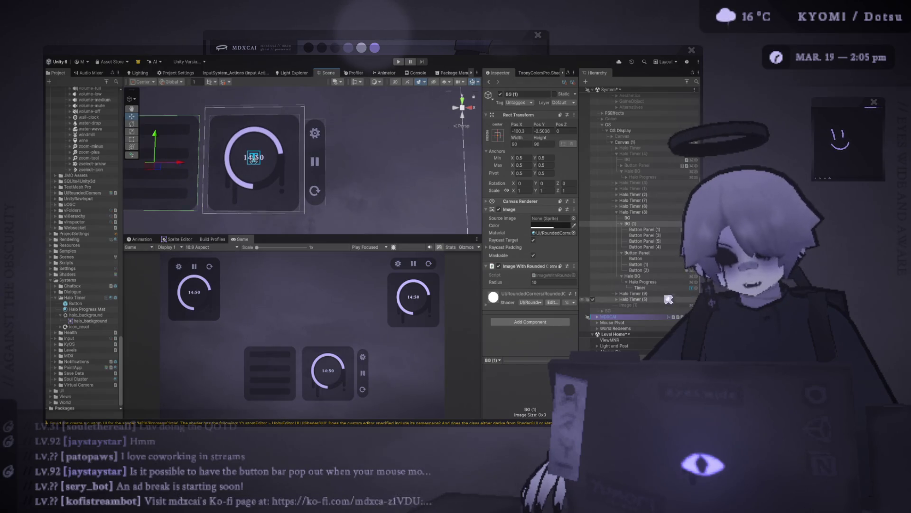
pyautogui.click(648, 218)
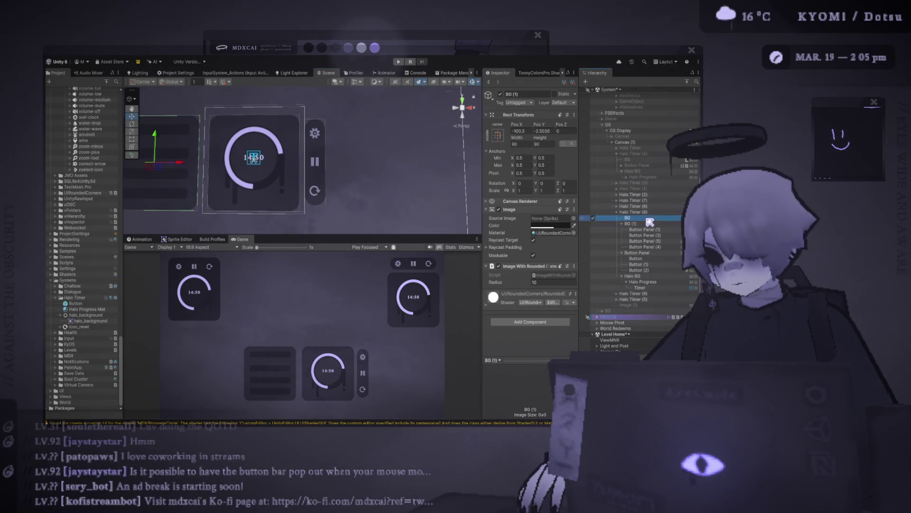
pyautogui.click(637, 252)
pyautogui.moveTo(390, 235); pyautogui.dragTo(397, 147)
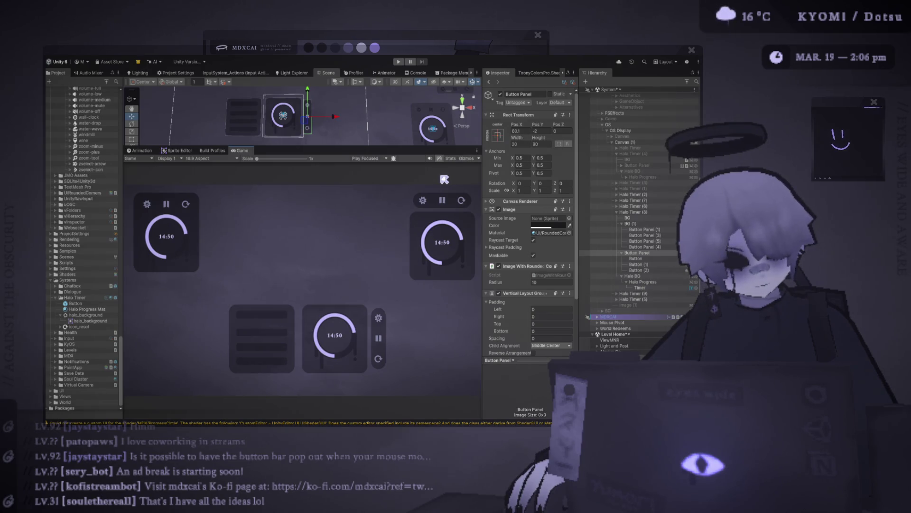
# Collapse Button Panel's Image, rounded-corners and Vertical Layout Group components, then add a Canvas Group
pyautogui.click(532, 209)
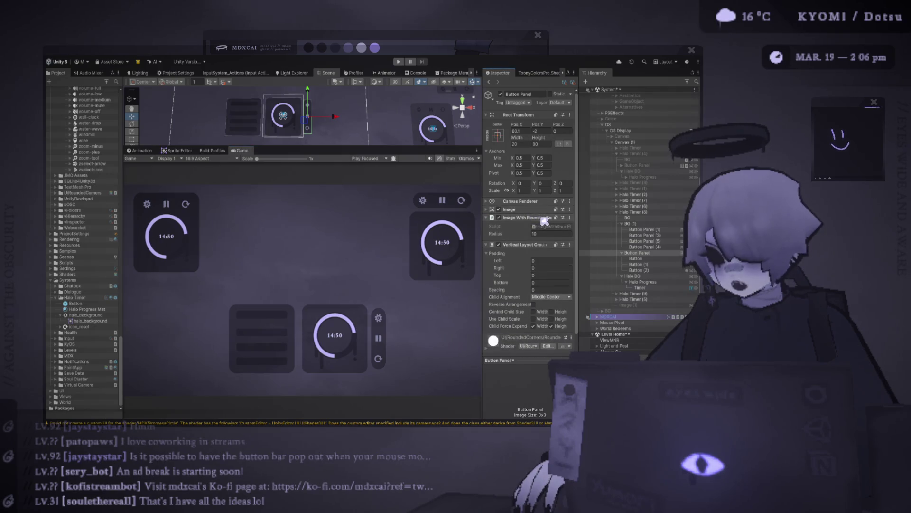
pyautogui.click(539, 217)
pyautogui.click(539, 227)
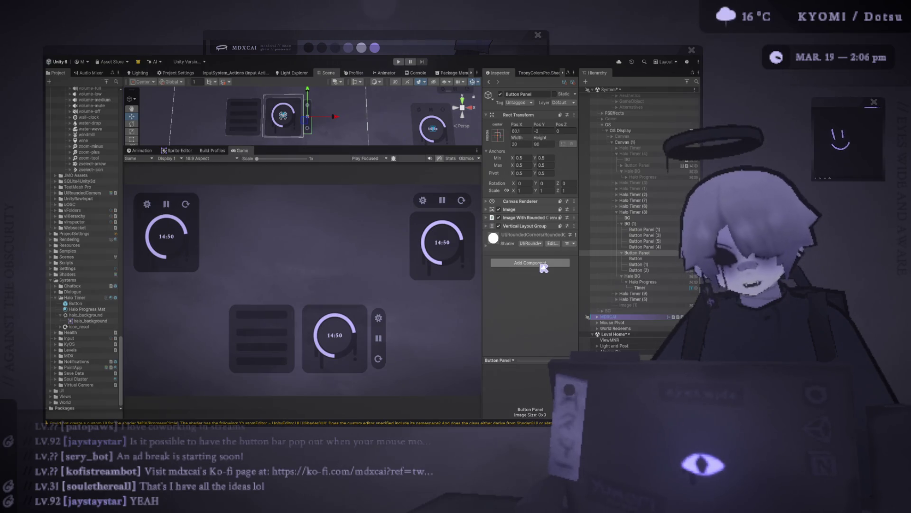
pyautogui.click(543, 262)
pyautogui.press('Return')
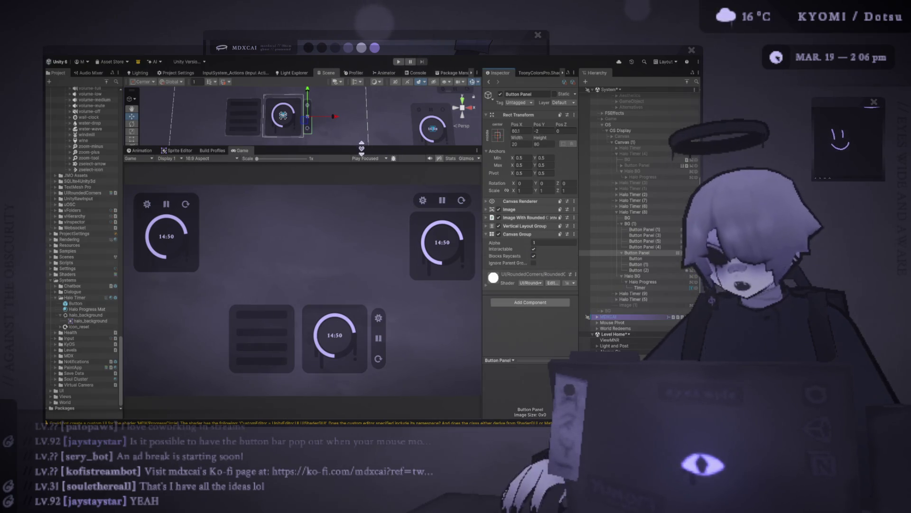
# Test the Canvas Group by fading the button panel to alpha 0 and back to 1
pyautogui.moveTo(503, 243); pyautogui.dragTo(523, 238)
pyautogui.moveTo(303, 147); pyautogui.dragTo(303, 216)
pyautogui.scroll(5, 302, 177)
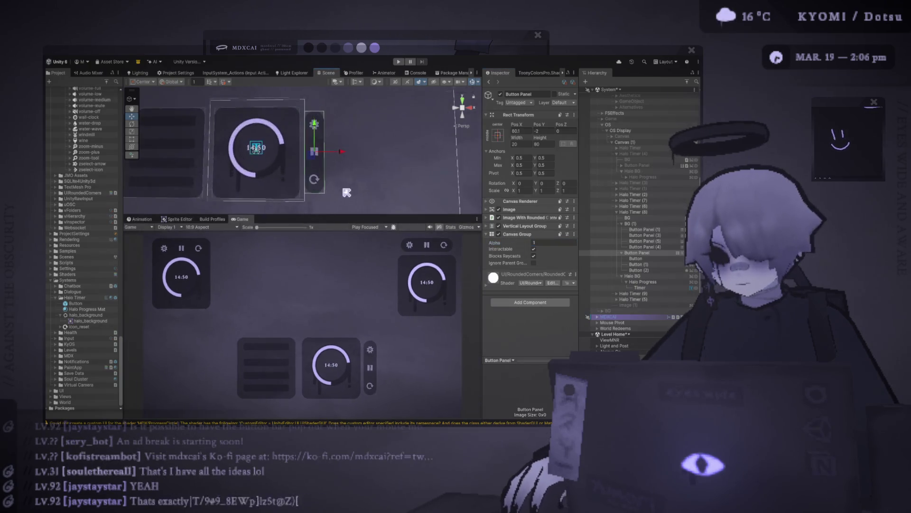
pyautogui.press('f')
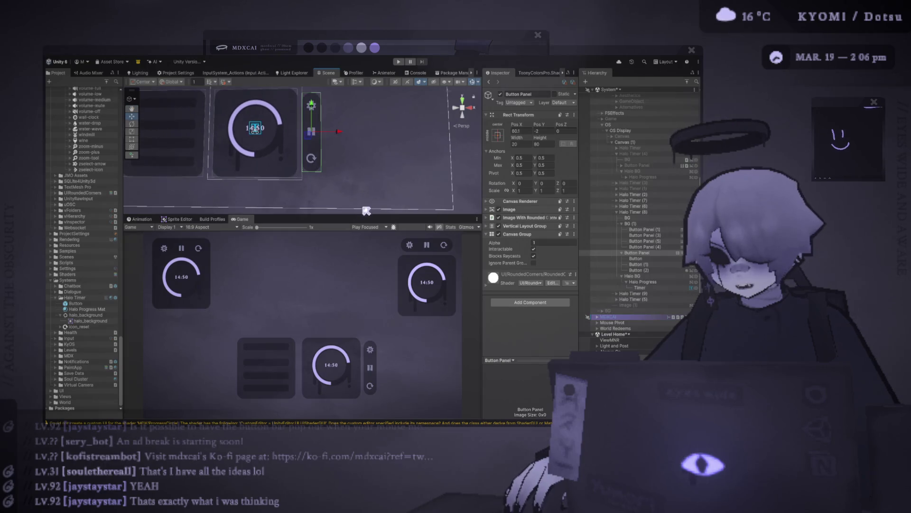
pyautogui.moveTo(361, 220); pyautogui.dragTo(361, 285)
pyautogui.moveTo(512, 243); pyautogui.dragTo(496, 240)
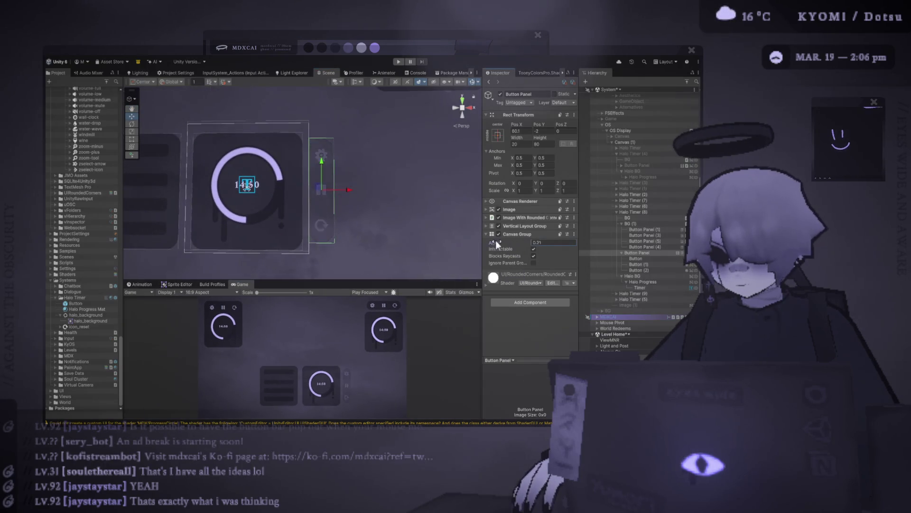
pyautogui.moveTo(350, 194)
pyautogui.mouseDown()
pyautogui.moveTo(319, 194)
pyautogui.moveTo(350, 192)
pyautogui.mouseUp()
pyautogui.moveTo(504, 248); pyautogui.dragTo(517, 246)
# Fade the panel out, partly back in at about 0.83, nudge it, and finish at alpha 1
pyautogui.moveTo(380, 281); pyautogui.dragTo(389, 138)
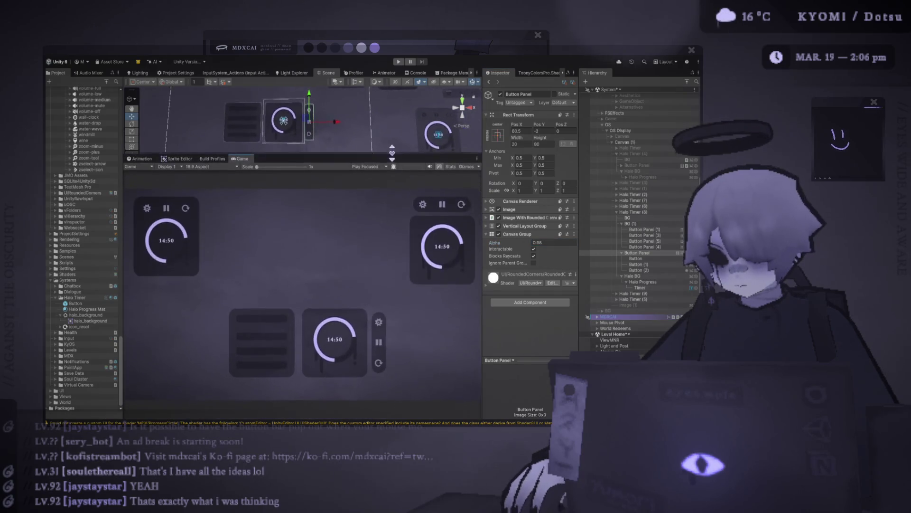
pyautogui.moveTo(503, 242); pyautogui.dragTo(492, 243)
pyautogui.moveTo(335, 121); pyautogui.dragTo(325, 126)
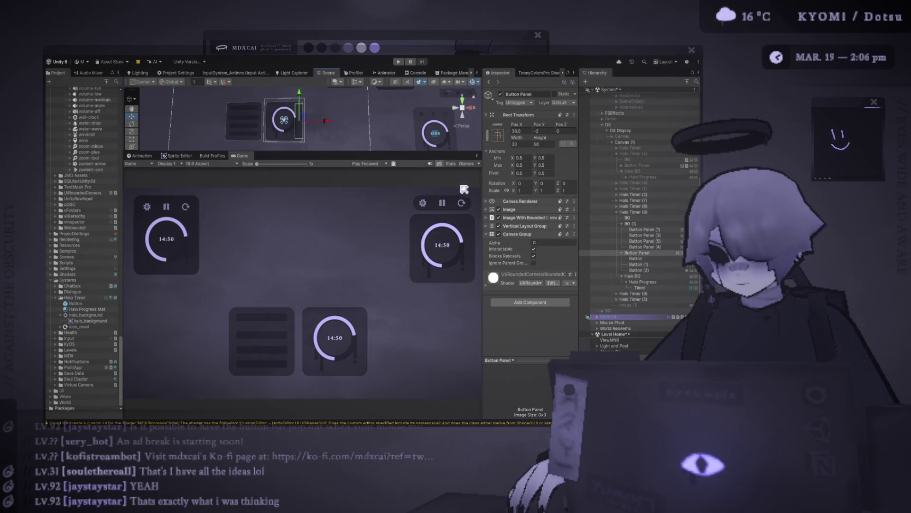
pyautogui.moveTo(505, 243); pyautogui.dragTo(510, 244)
pyautogui.moveTo(330, 124); pyautogui.dragTo(335, 122)
pyautogui.moveTo(494, 242); pyautogui.dragTo(497, 243)
pyautogui.moveTo(326, 126); pyautogui.dragTo(331, 124)
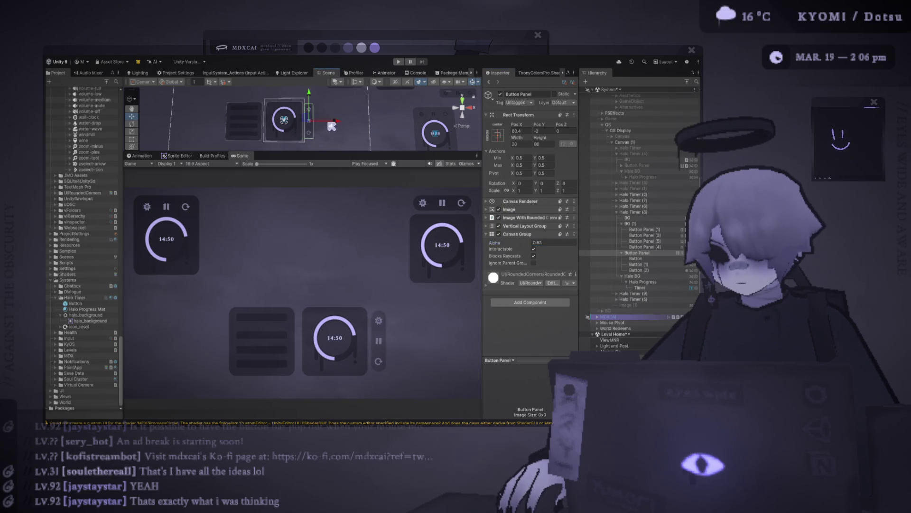
pyautogui.moveTo(519, 244); pyautogui.dragTo(559, 246)
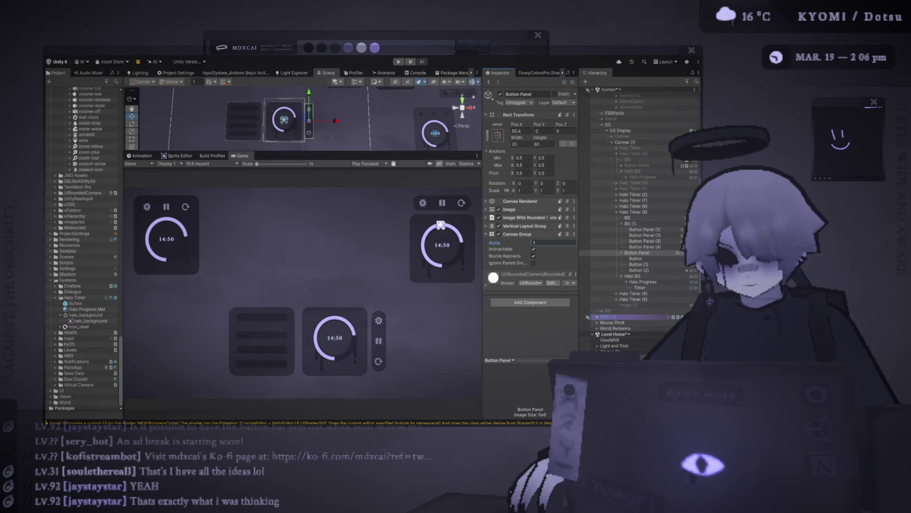
# Deactivate BG (1) to hide the lined panel, frame the timer, and select Halo Timer (8)
pyautogui.click(643, 219)
pyautogui.click(645, 223)
pyautogui.moveTo(285, 127)
pyautogui.mouseDown()
pyautogui.moveTo(305, 126)
pyautogui.moveTo(262, 127)
pyautogui.mouseUp()
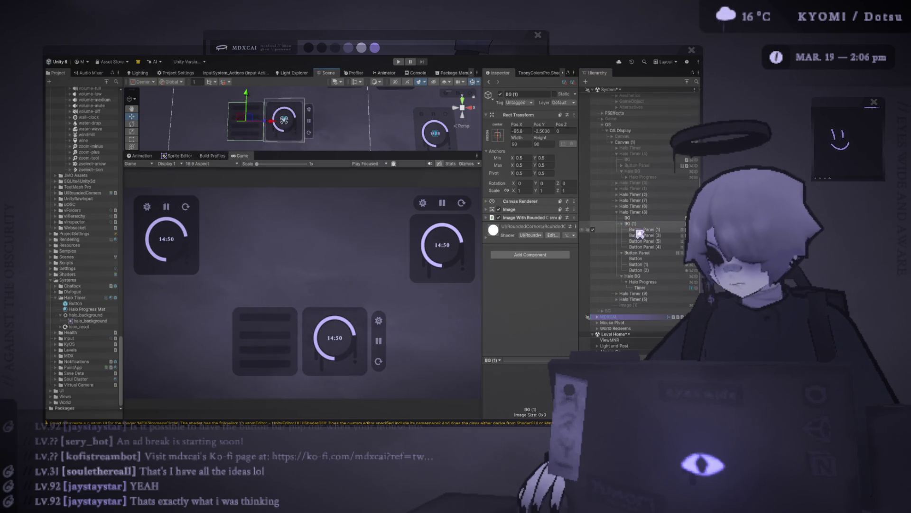
pyautogui.click(593, 223)
pyautogui.scroll(2, 322, 134)
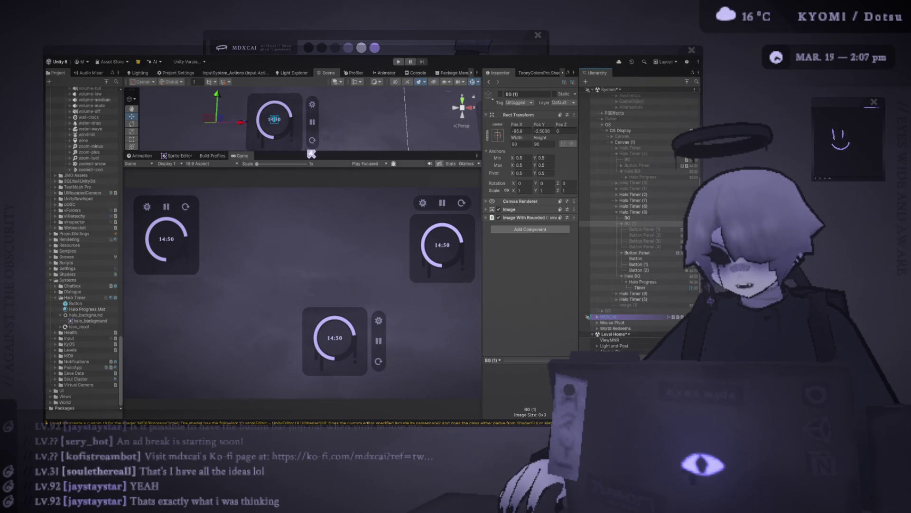
pyautogui.moveTo(309, 150); pyautogui.dragTo(308, 204)
pyautogui.press('f')
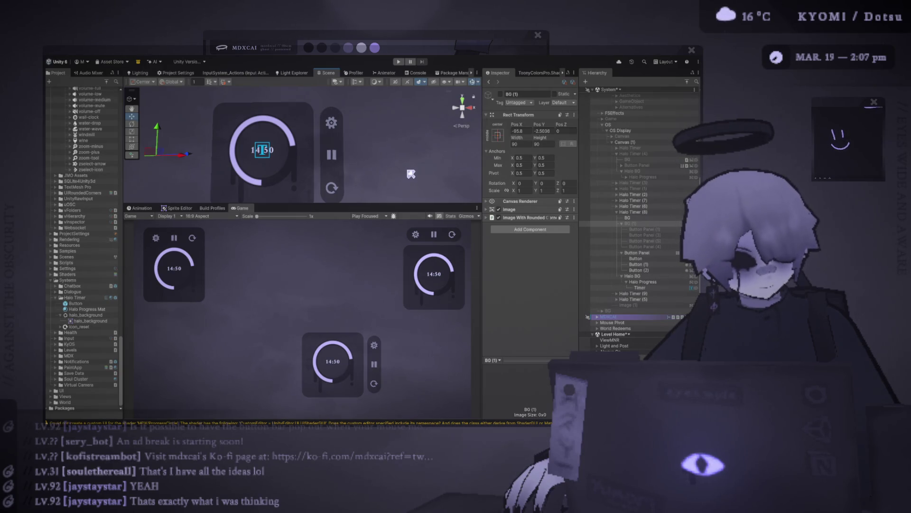
pyautogui.moveTo(362, 204); pyautogui.dragTo(362, 135)
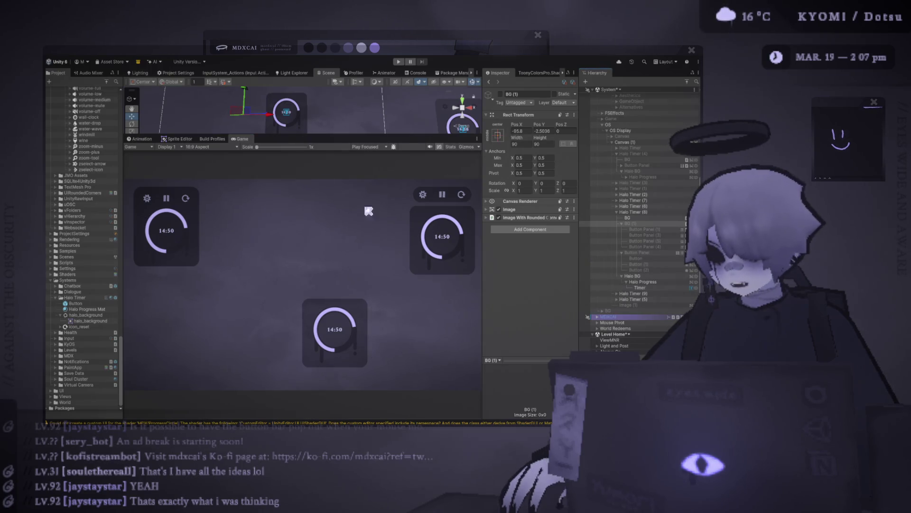
pyautogui.click(633, 212)
# Move the bottom timer up-left and push its background panel further left to Pos X -141
pyautogui.moveTo(292, 116)
pyautogui.mouseDown()
pyautogui.moveTo(266, 80)
pyautogui.moveTo(187, 102)
pyautogui.moveTo(271, 70)
pyautogui.moveTo(256, 79)
pyautogui.mouseUp()
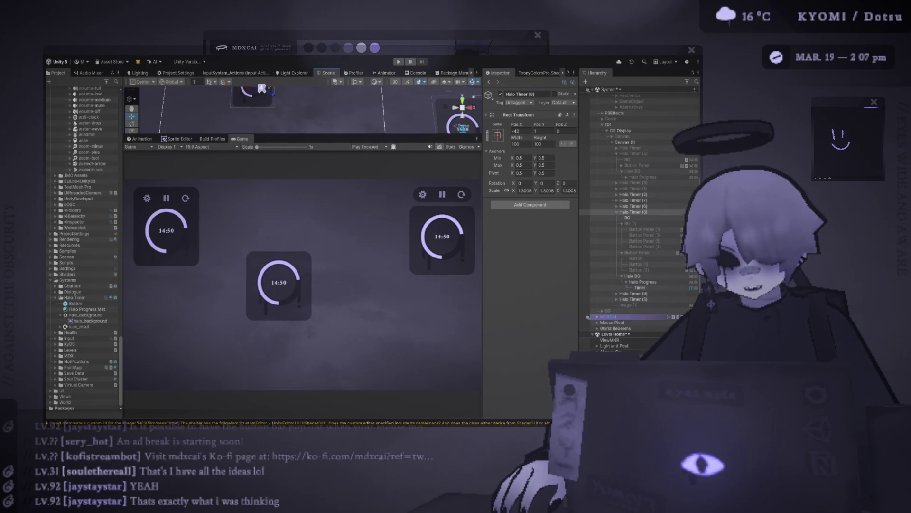
pyautogui.scroll(1, 279, 293)
pyautogui.scroll(1, 280, 293)
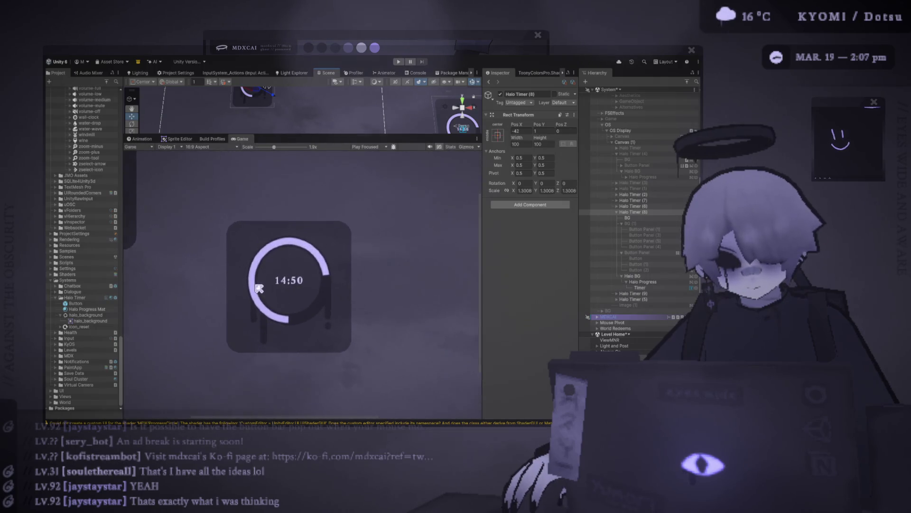
pyautogui.scroll(-2, 255, 286)
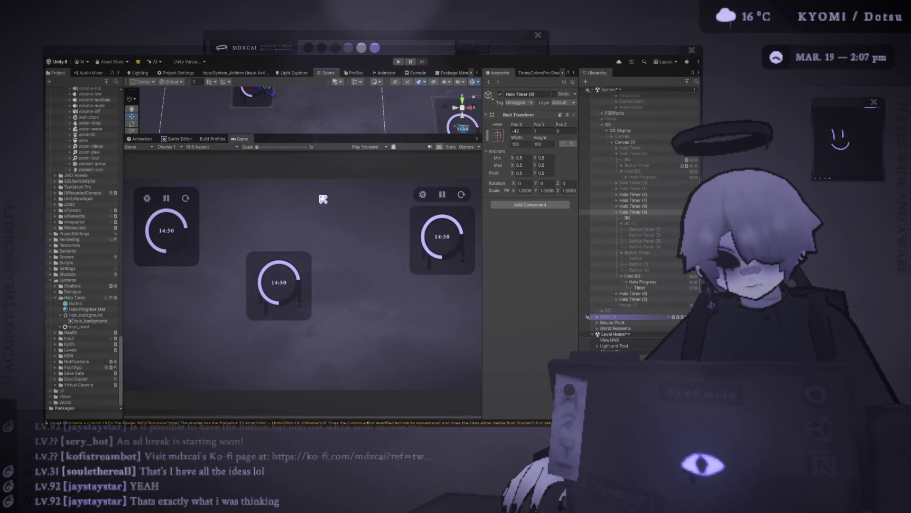
pyautogui.moveTo(297, 262)
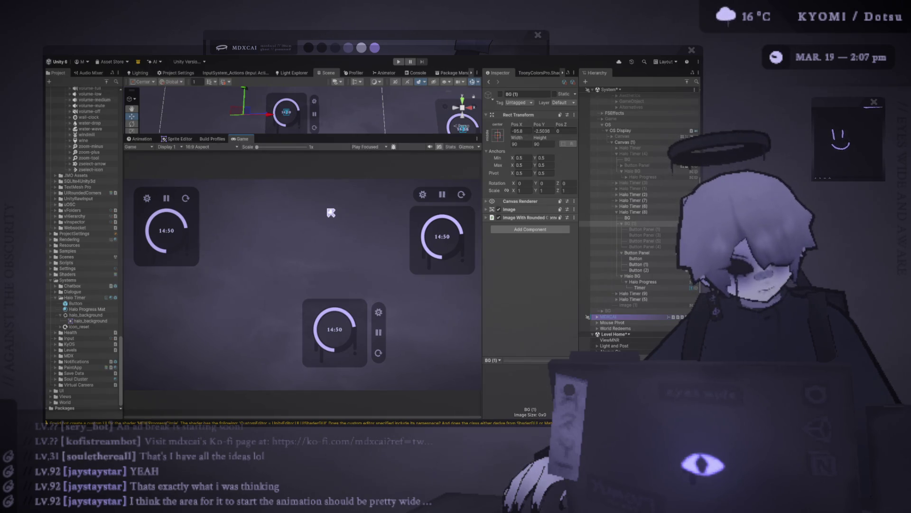
pyautogui.moveTo(272, 114); pyautogui.dragTo(253, 114)
pyautogui.click(633, 212)
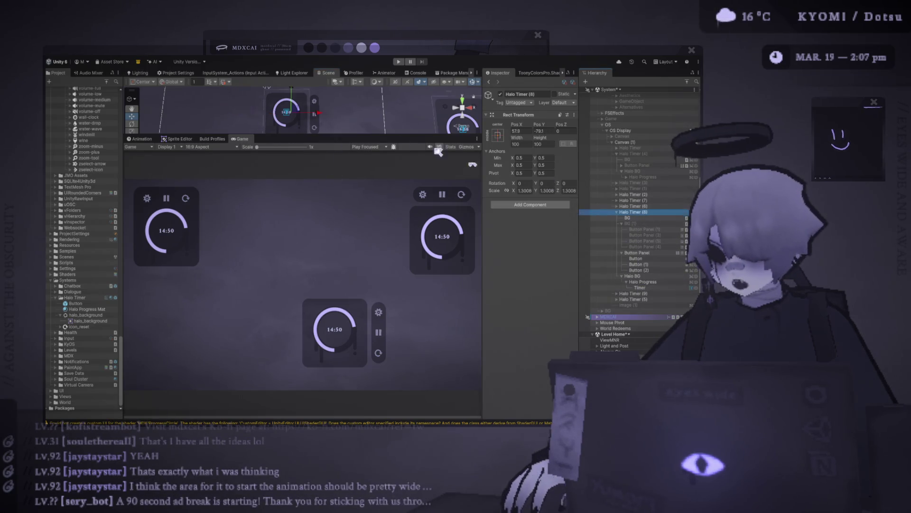
# Drag Halo Timer (8) left, enlarge and zoom the Scene view, then select Halo BG
pyautogui.moveTo(315, 115); pyautogui.dragTo(257, 125)
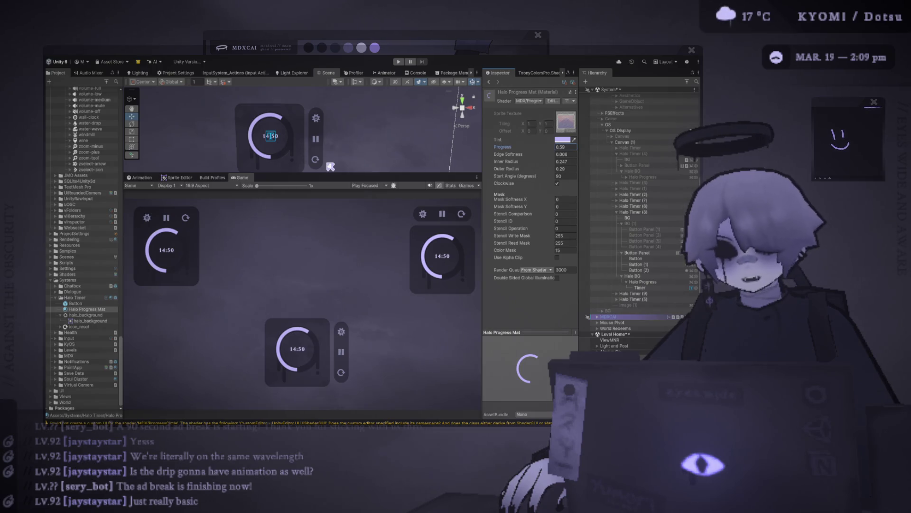
pyautogui.moveTo(330, 173); pyautogui.dragTo(331, 221)
pyautogui.scroll(2, 313, 159)
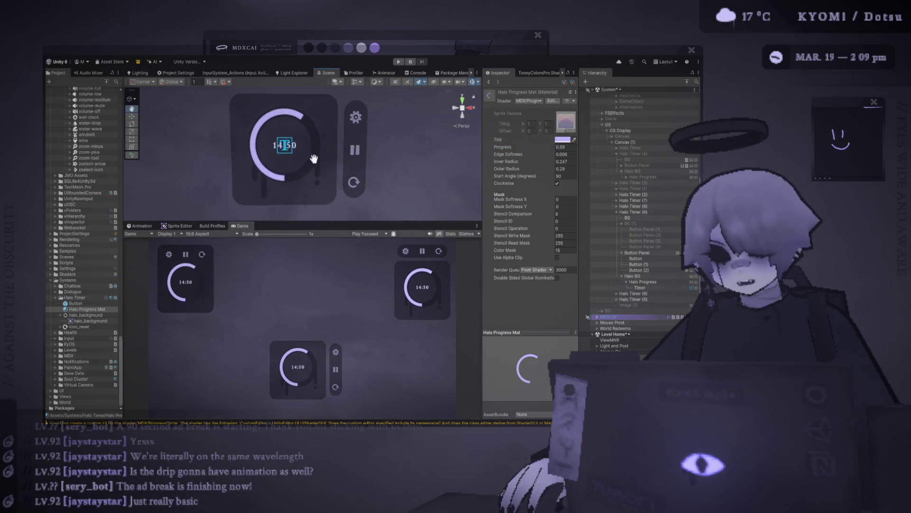
pyautogui.scroll(1, 313, 158)
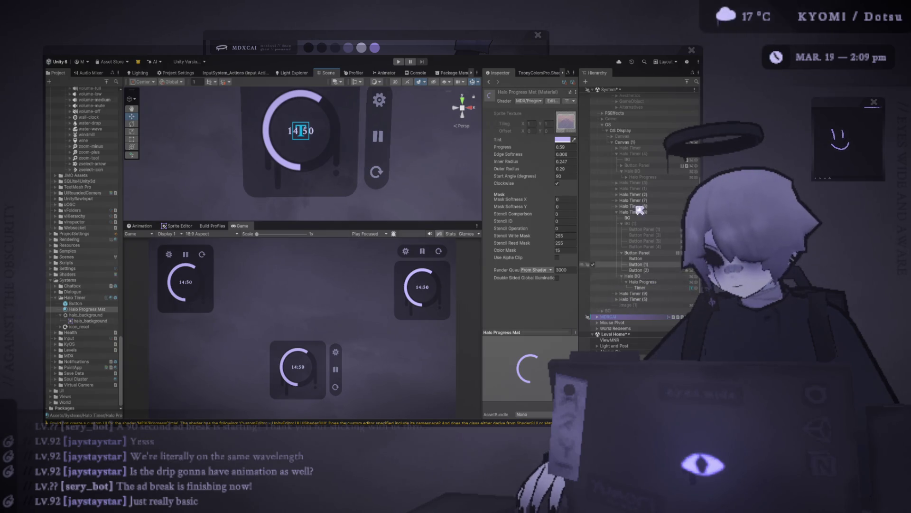
pyautogui.click(669, 278)
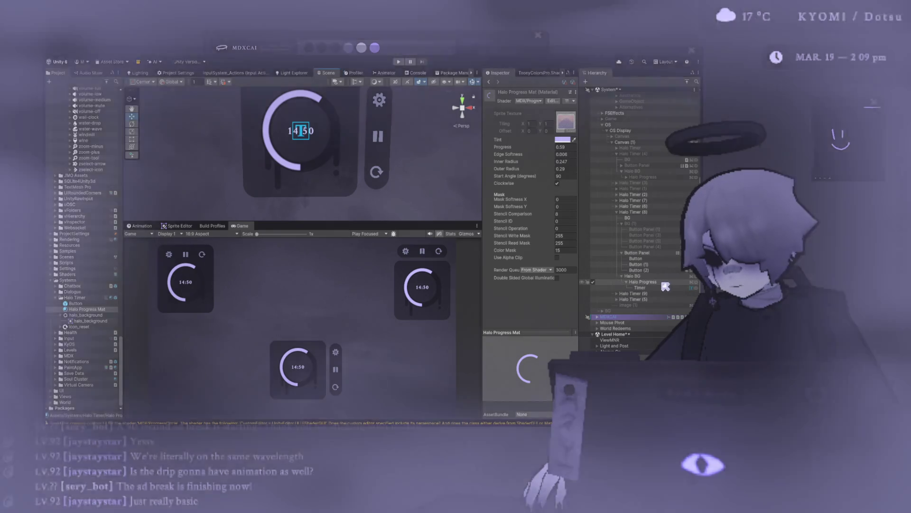
pyautogui.click(132, 132)
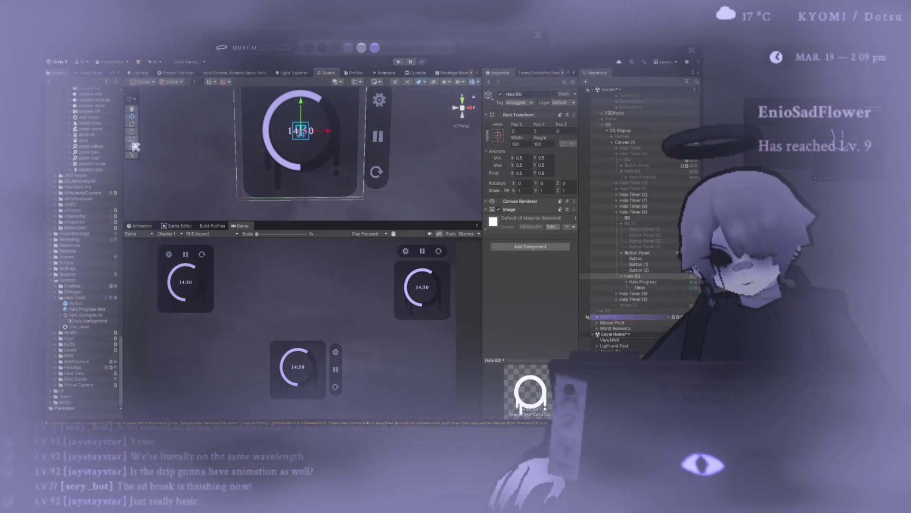
# Try scaling Halo BG, reparenting Halo Progress and duplicating Halo BG, undoing each change
pyautogui.moveTo(301, 102); pyautogui.dragTo(305, 106)
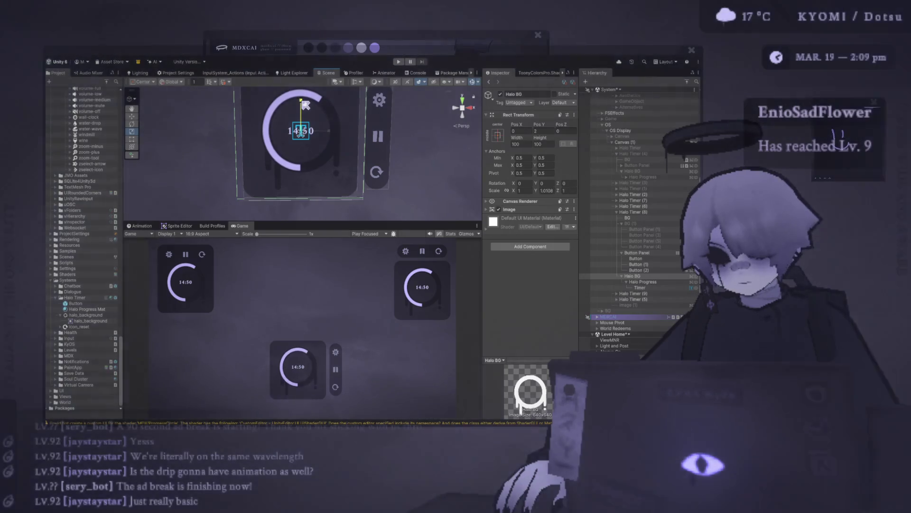
pyautogui.hotkey('ctrl', 'z')
pyautogui.click(652, 282)
pyautogui.moveTo(647, 274); pyautogui.dragTo(651, 287)
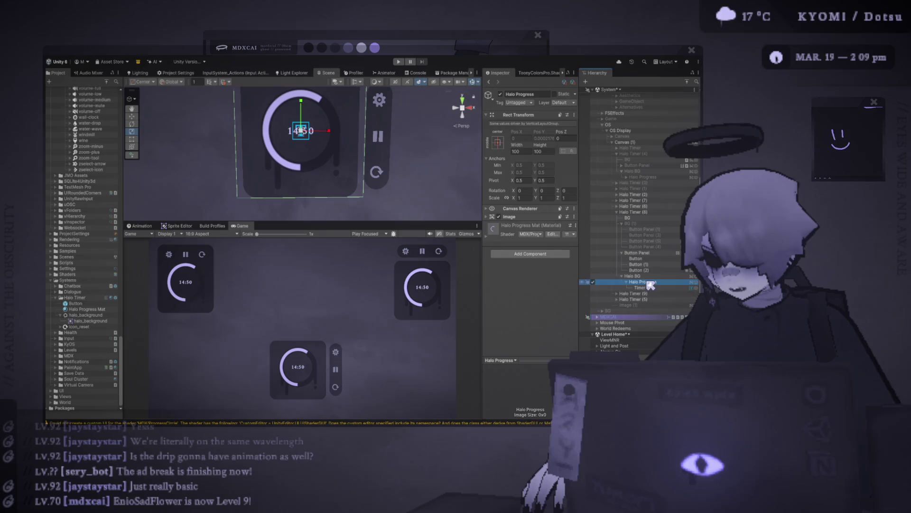
pyautogui.hotkey('ctrl', 'z')
pyautogui.hotkey('ctrl', 'y')
pyautogui.moveTo(651, 282); pyautogui.dragTo(639, 272)
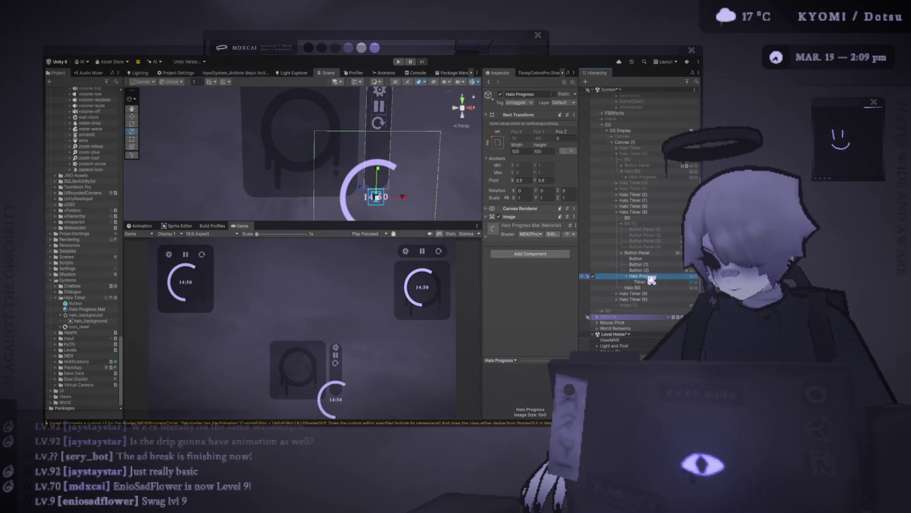
pyautogui.hotkey('ctrl', 'z')
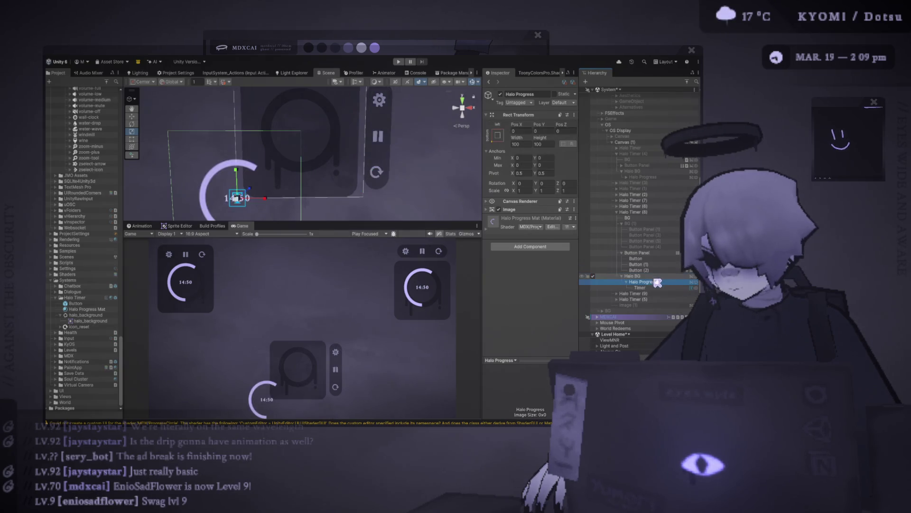
pyautogui.click(648, 277)
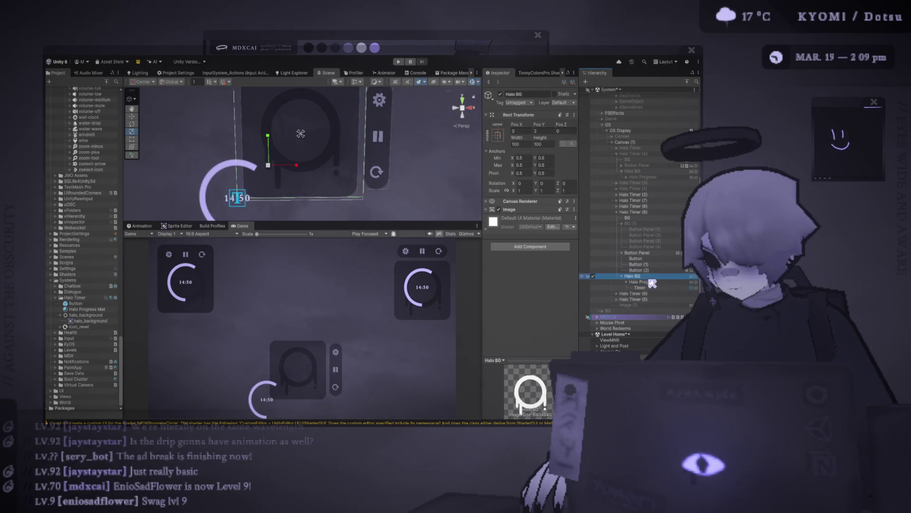
pyautogui.hotkey('ctrl', 'd')
pyautogui.moveTo(642, 277); pyautogui.dragTo(642, 277)
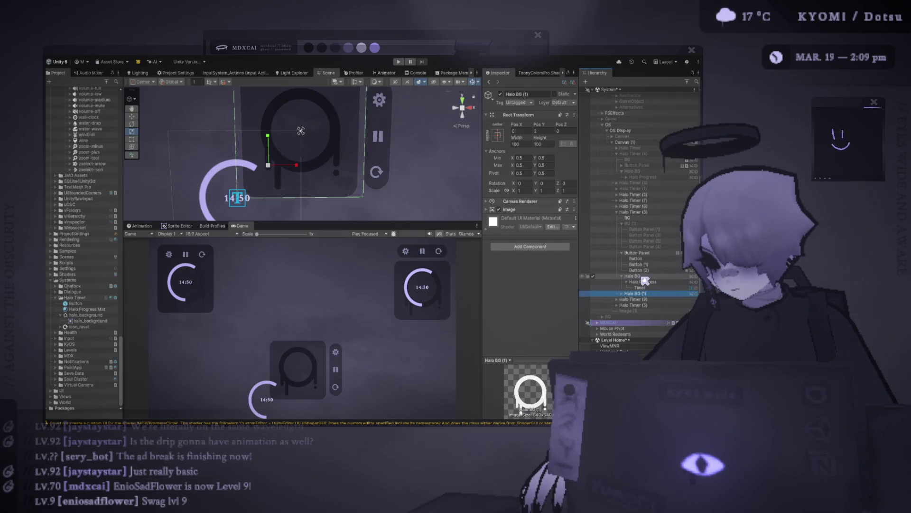
pyautogui.hotkey('ctrl', 'z')
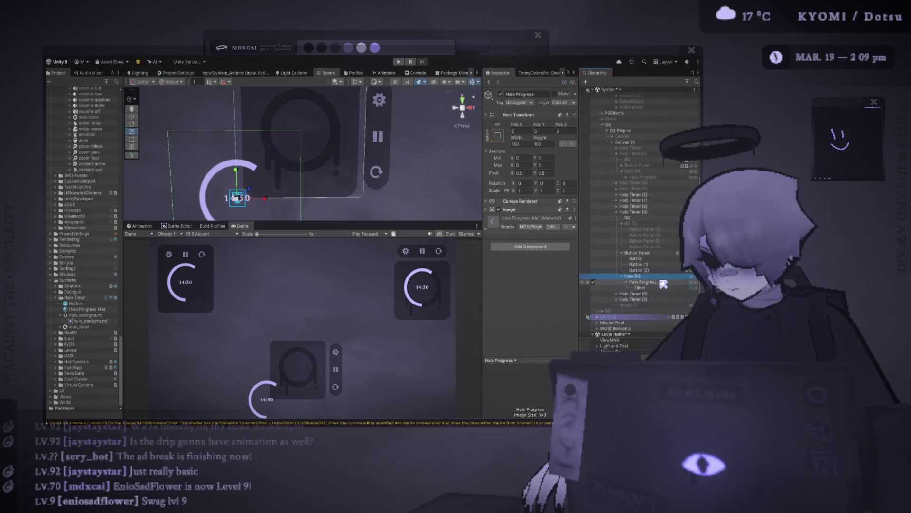
# Anchor Halo Progress to middle-centre and set its Pos X and Pos Y to 0
pyautogui.click(663, 283)
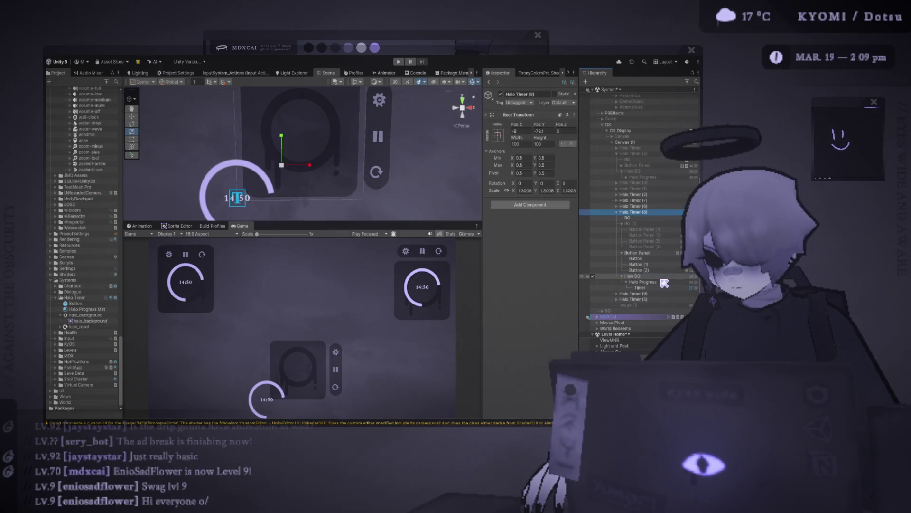
pyautogui.click(498, 134)
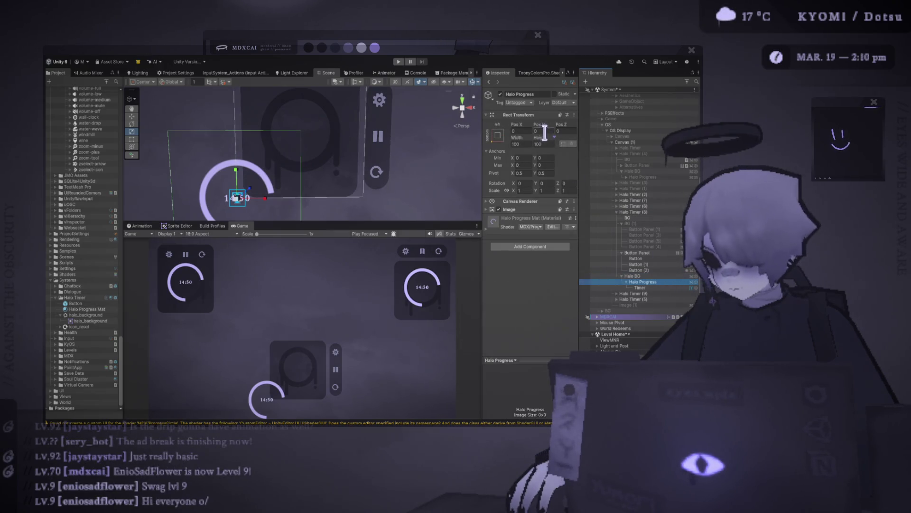
pyautogui.click(542, 178)
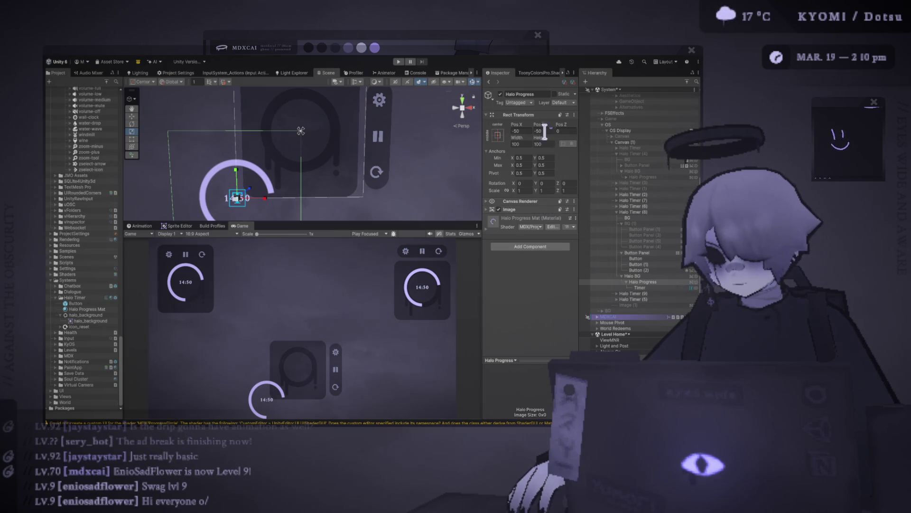
pyautogui.write('0')
pyautogui.click(522, 131)
pyautogui.write('0')
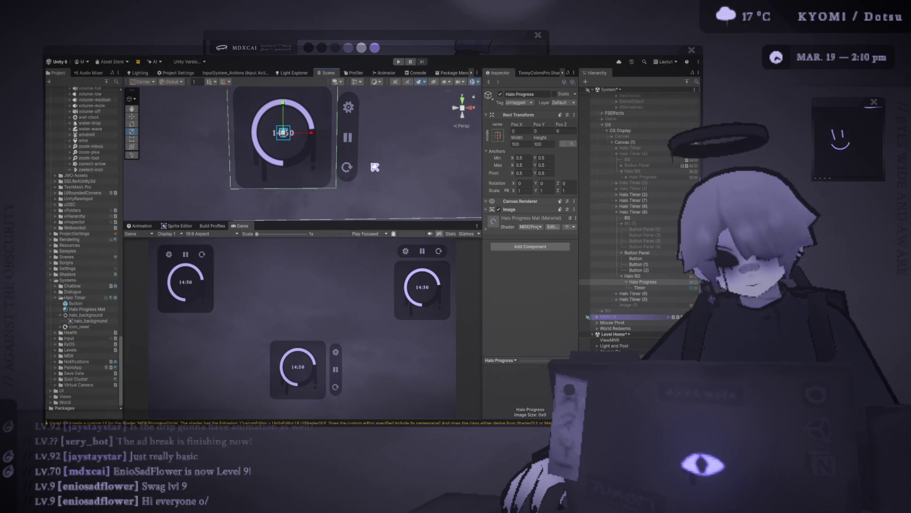
# Duplicate Halo BG, nest the Halo BG (1) copy under it, and undo a test height stretch
pyautogui.click(646, 276)
pyautogui.hotkey('ctrl', 'd')
pyautogui.moveTo(654, 295); pyautogui.dragTo(642, 276)
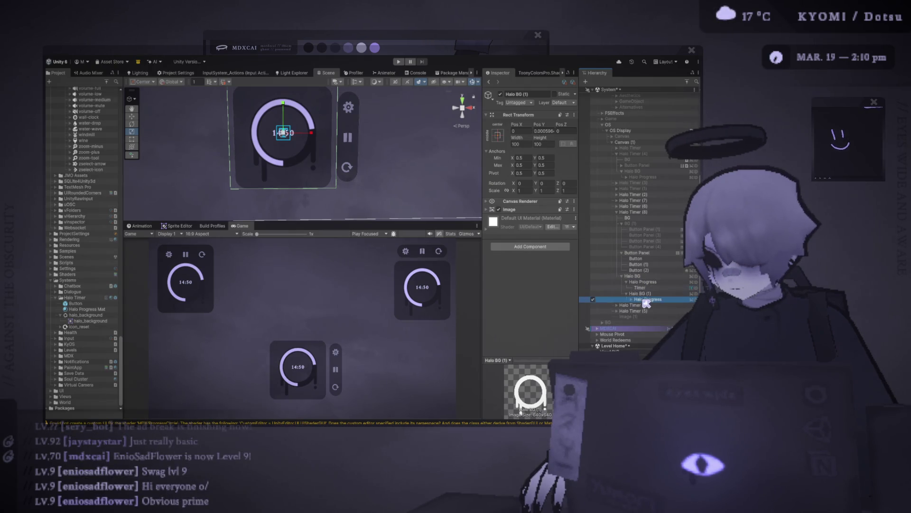
pyautogui.click(633, 276)
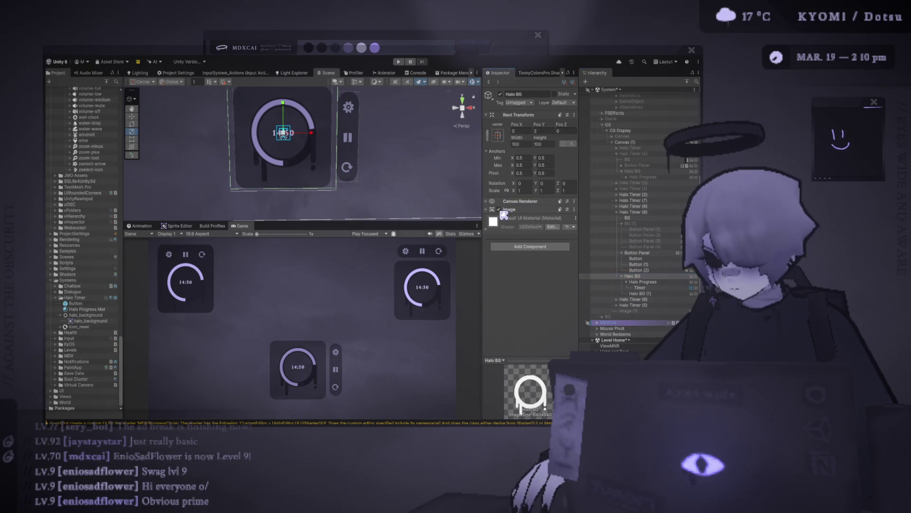
pyautogui.click(667, 293)
pyautogui.moveTo(289, 123); pyautogui.dragTo(293, 112)
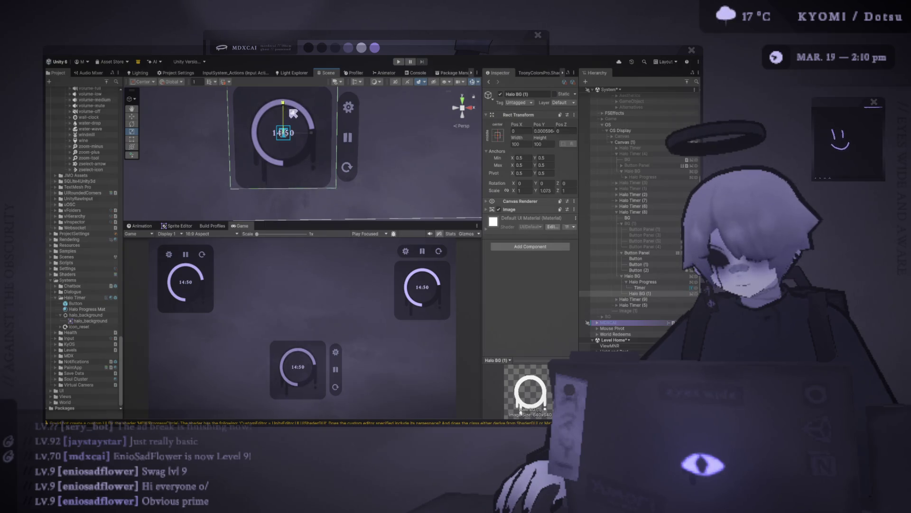
pyautogui.moveTo(365, 220); pyautogui.dragTo(365, 139)
pyautogui.moveTo(300, 97); pyautogui.dragTo(308, 104)
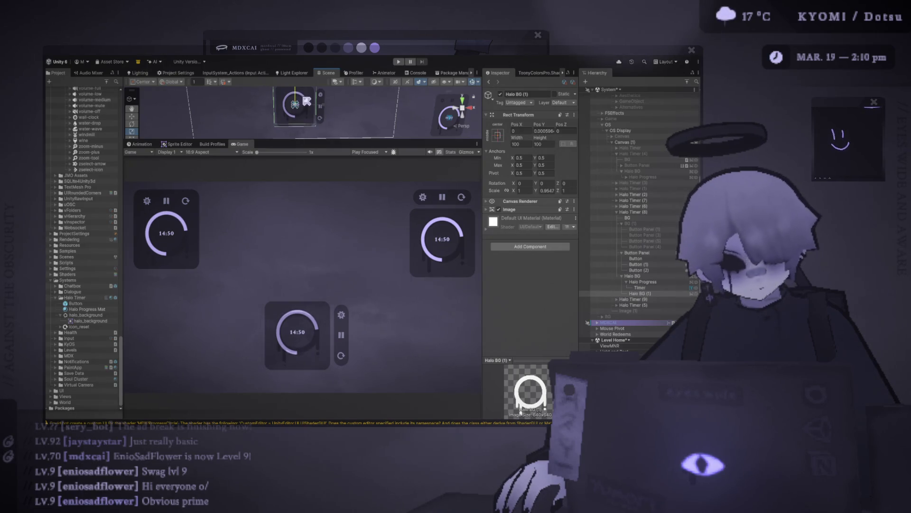
pyautogui.hotkey('ctrl', 'z')
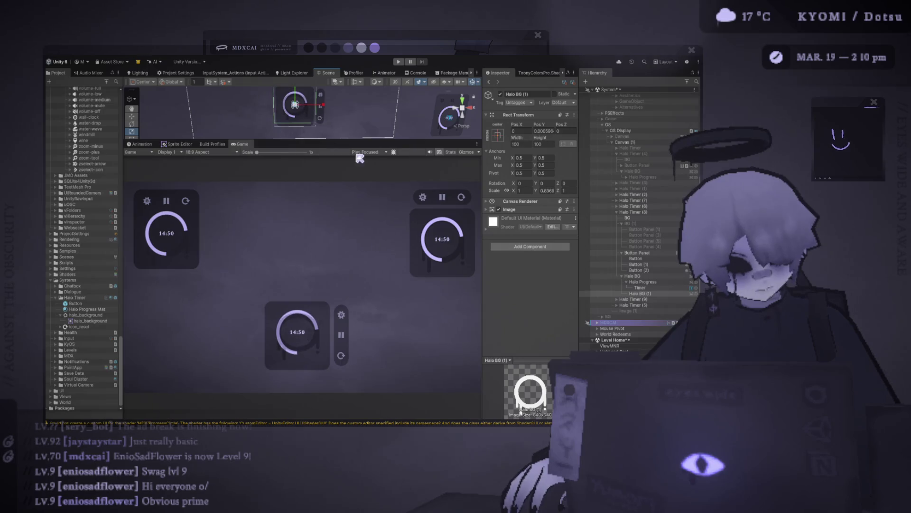
# Test squashing Halo BG and its copy vertically, restore full height, then switch to Photoshop
pyautogui.moveTo(358, 139); pyautogui.dragTo(357, 123)
pyautogui.scroll(4, 294, 233)
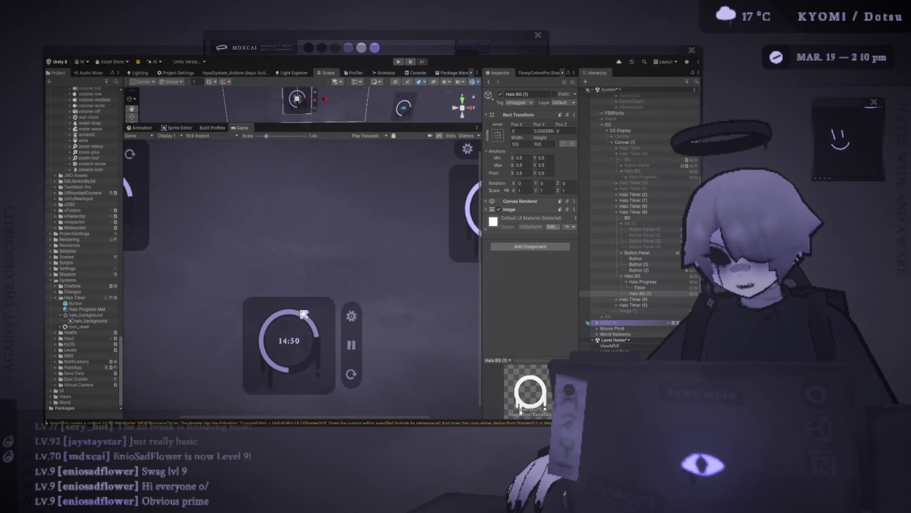
pyautogui.scroll(2, 285, 233)
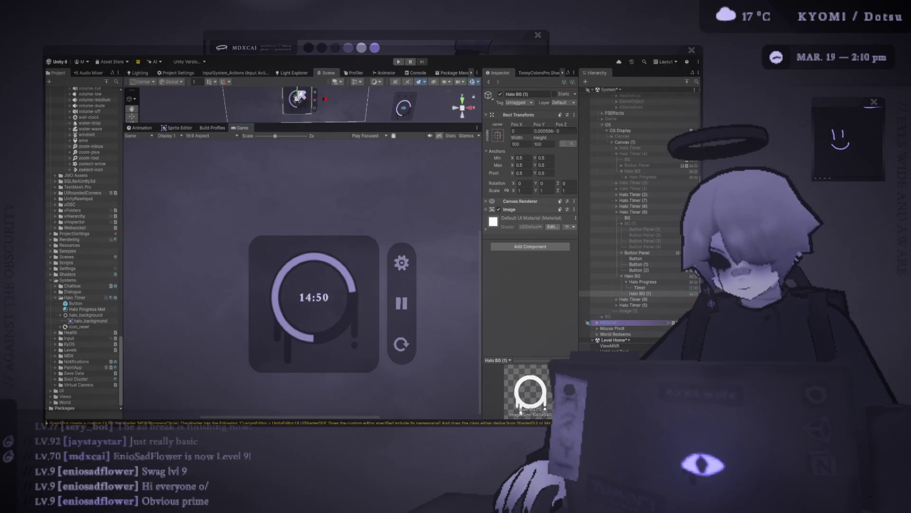
pyautogui.moveTo(300, 97); pyautogui.dragTo(303, 95)
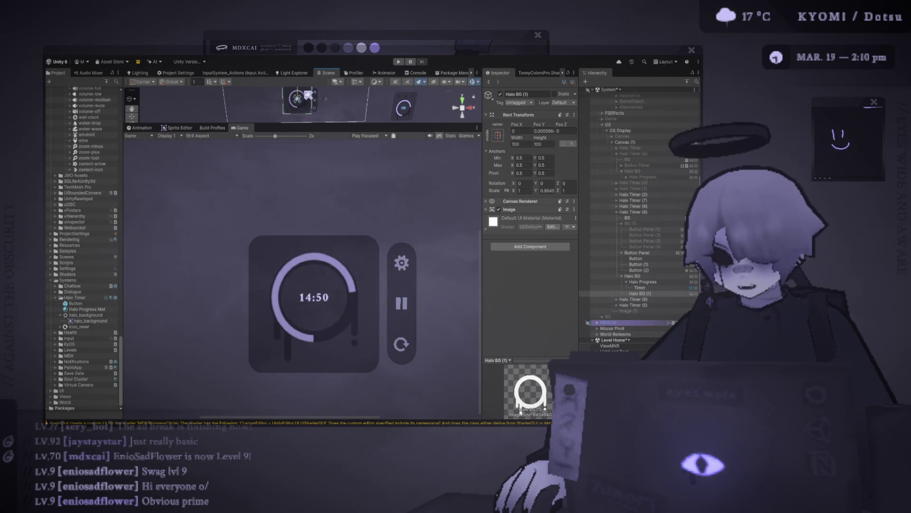
pyautogui.moveTo(309, 95); pyautogui.dragTo(309, 96)
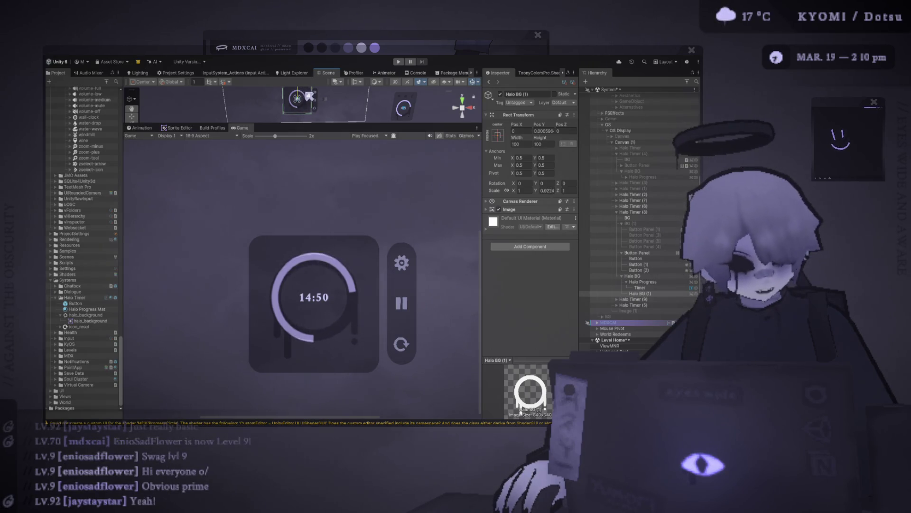
pyautogui.moveTo(311, 97); pyautogui.dragTo(309, 116)
pyautogui.hotkey('ctrl', 'z')
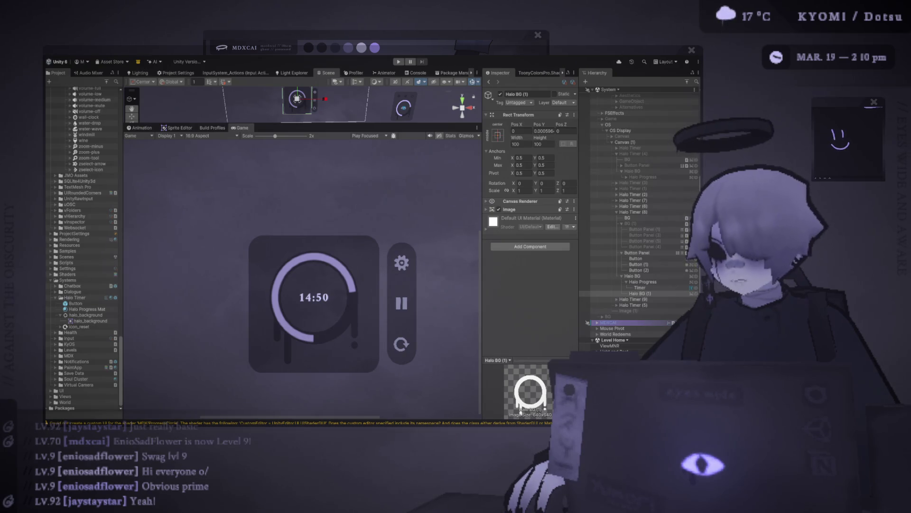
pyautogui.moveTo(305, 94); pyautogui.dragTo(312, 105)
pyautogui.hotkey('ctrl', 'z')
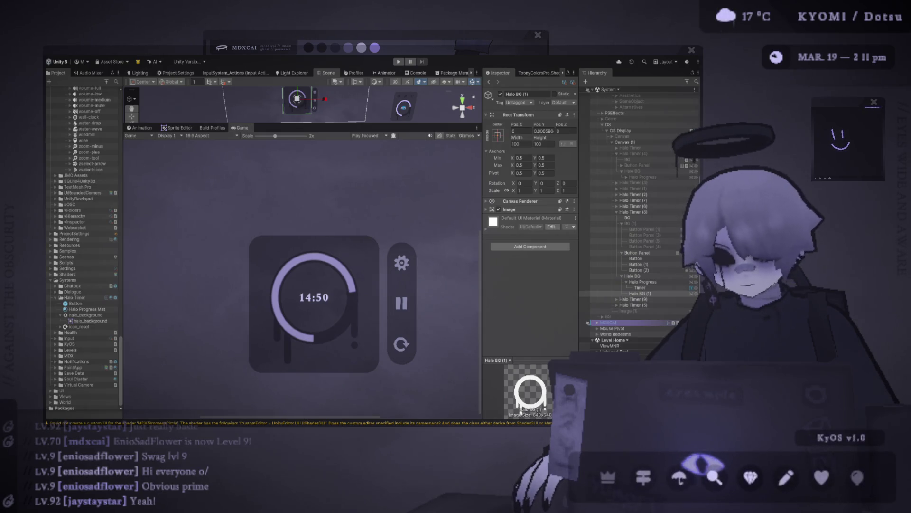
pyautogui.hotkey('alt', 'Tab')
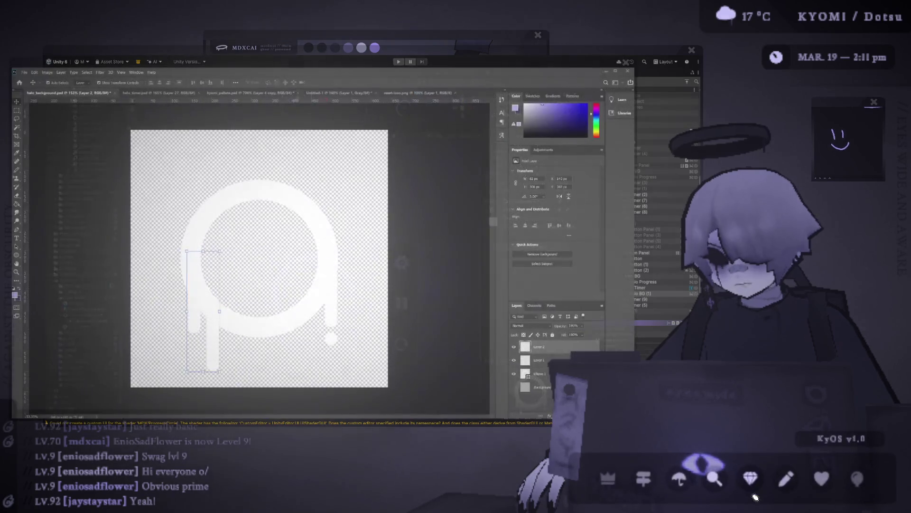
# Show the grey background, add a new layer above Ellipse 1, and pick a white brush
pyautogui.click(240, 237)
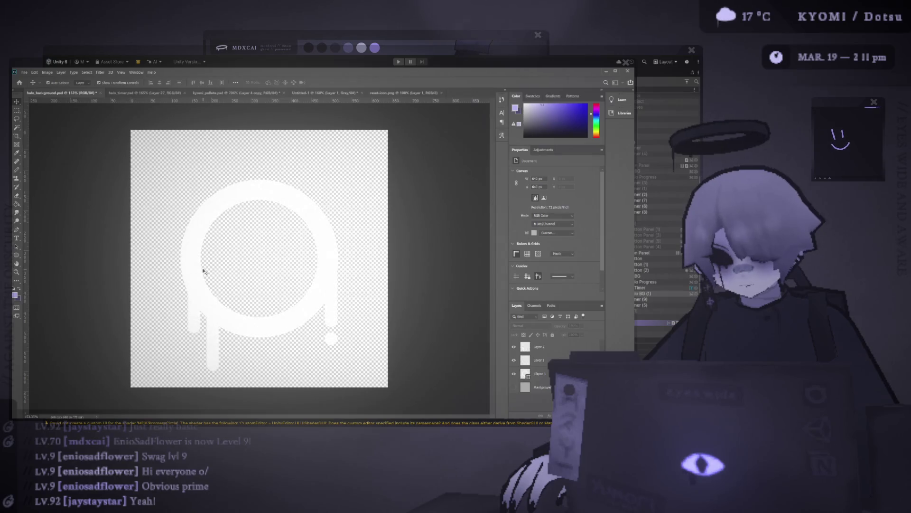
pyautogui.scroll(3, 203, 284)
pyautogui.click(514, 387)
pyautogui.click(536, 375)
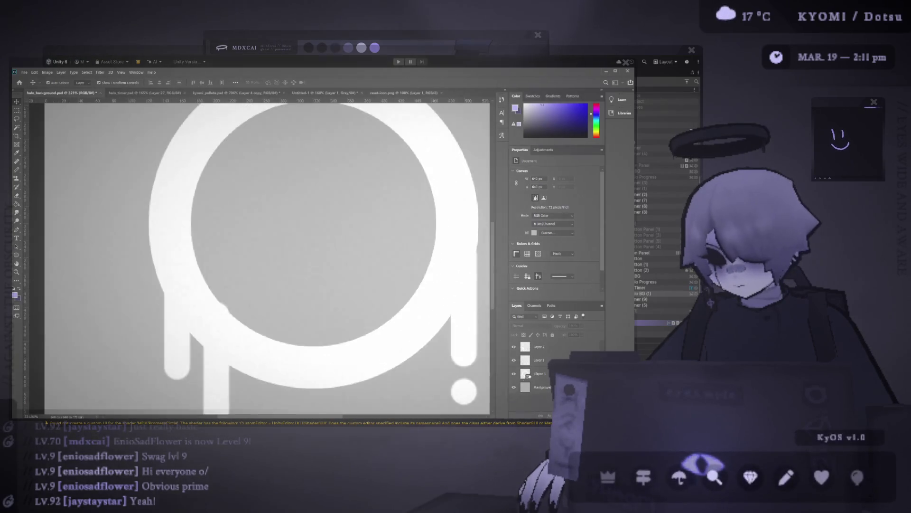
pyautogui.hotkey('shift', 'ctrl', 'alt', 'n')
pyautogui.press('b')
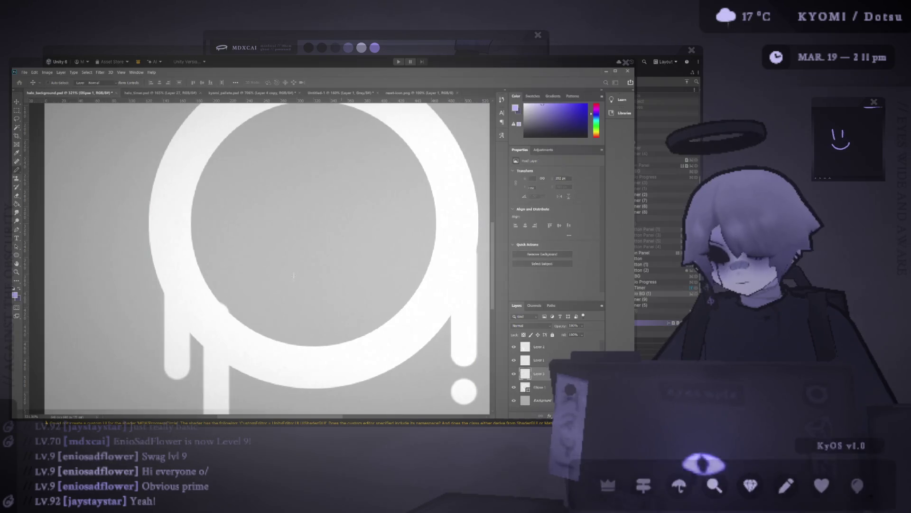
pyautogui.press('d')
pyautogui.press('x')
# Undo test strokes, switch to the soft brush, and set smoothing to 32%
pyautogui.moveTo(257, 171)
pyautogui.mouseDown()
pyautogui.moveTo(267, 216)
pyautogui.moveTo(332, 284)
pyautogui.moveTo(247, 166)
pyautogui.mouseUp()
pyautogui.hotkey('ctrl', 'z')
pyautogui.moveTo(151, 152)
pyautogui.mouseDown()
pyautogui.moveTo(143, 176)
pyautogui.moveTo(150, 239)
pyautogui.mouseUp()
pyautogui.hotkey('ctrl', 'z')
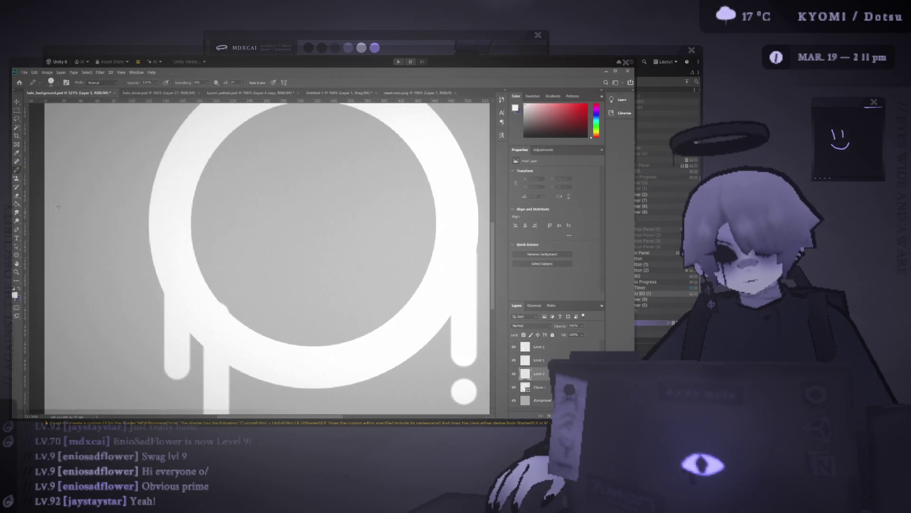
pyautogui.hotkey('shift', 'b')
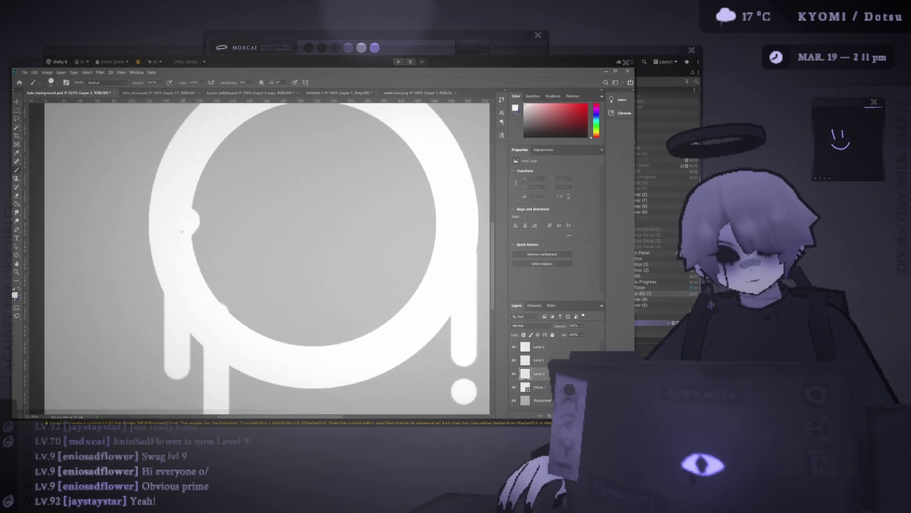
pyautogui.hotkey('ctrl', 'z')
pyautogui.hotkey('ctrl', 'z')
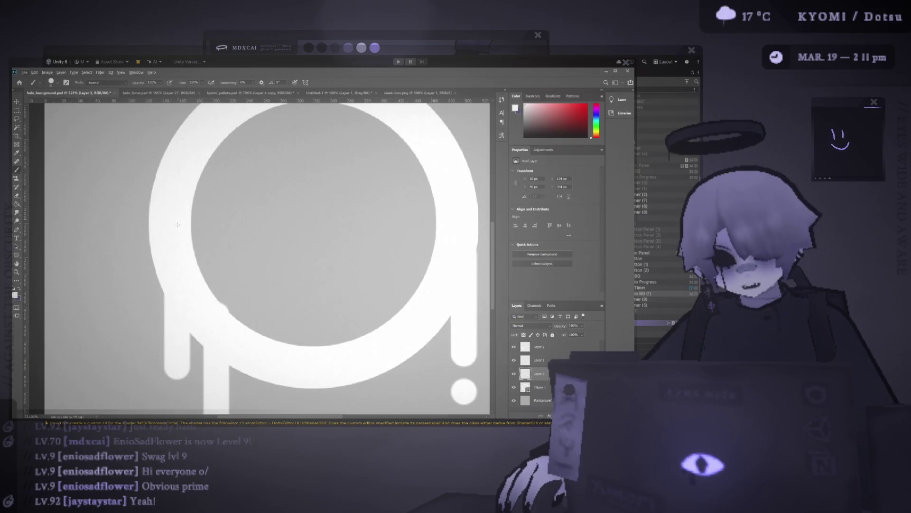
pyautogui.hotkey('ctrl', 'z')
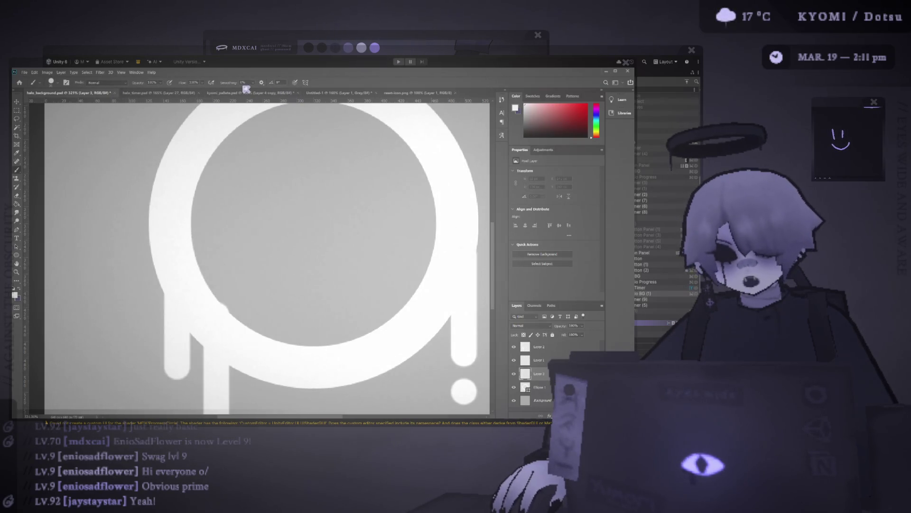
pyautogui.press('Return')
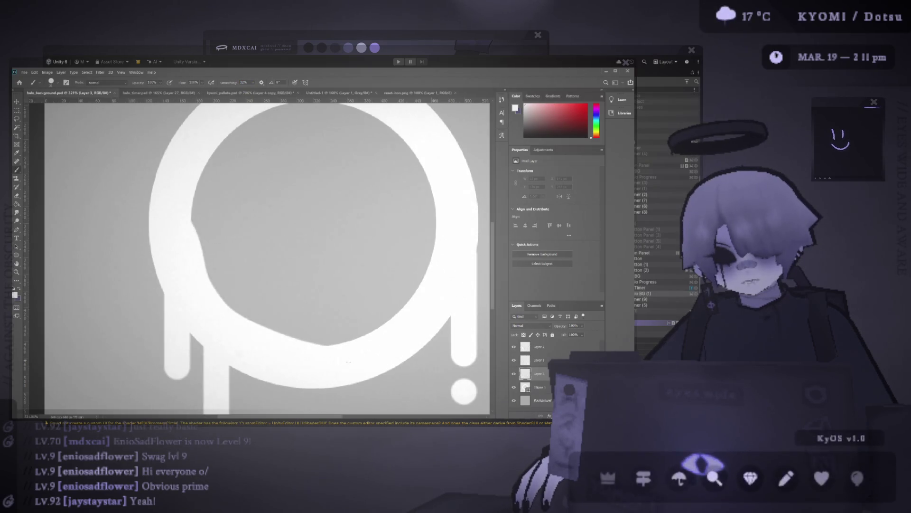
# Fill the notch on the ring's bottom edge and smooth the inner corner and vertical drip join
pyautogui.scroll(-3, 417, 229)
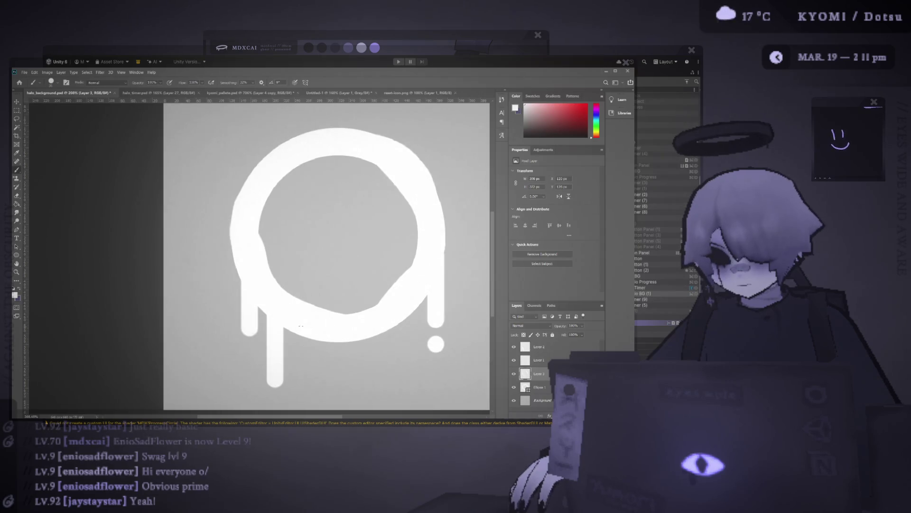
pyautogui.moveTo(306, 338); pyautogui.dragTo(328, 339)
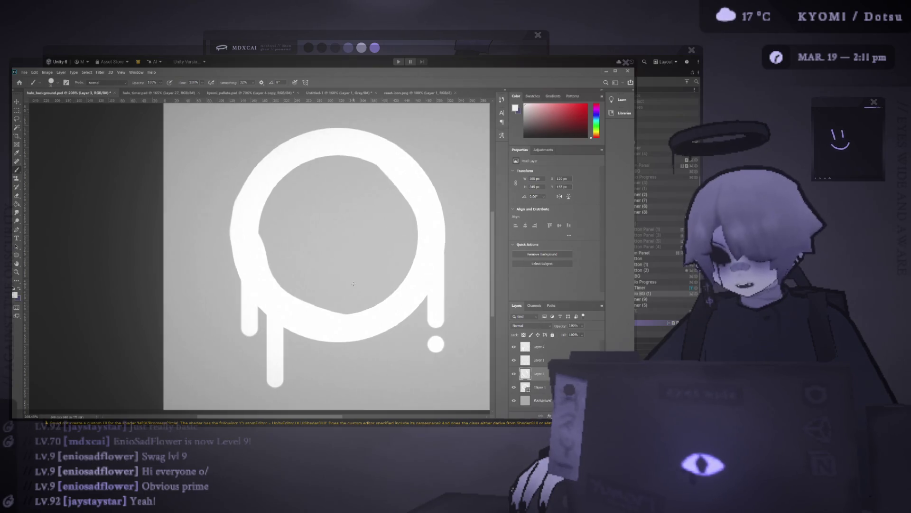
pyautogui.scroll(-3, 285, 304)
pyautogui.scroll(5, 265, 320)
pyautogui.scroll(3, 161, 308)
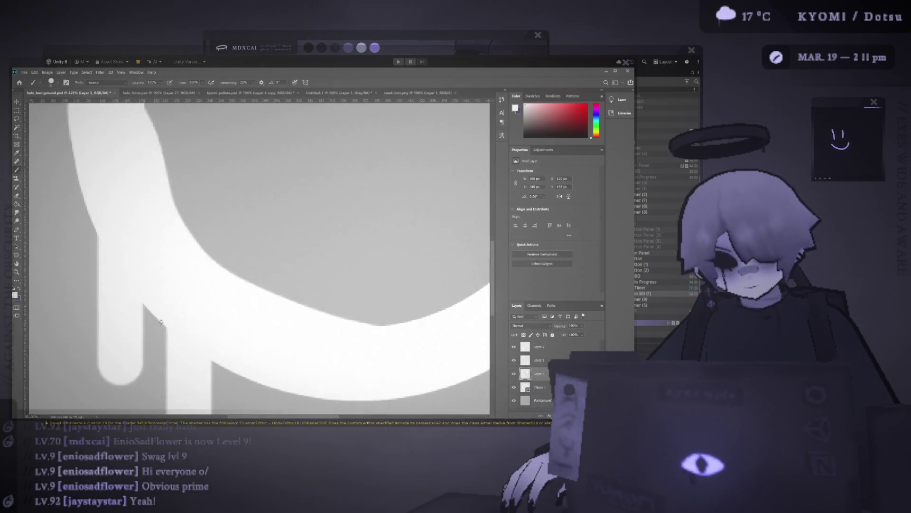
pyautogui.scroll(-2, 163, 304)
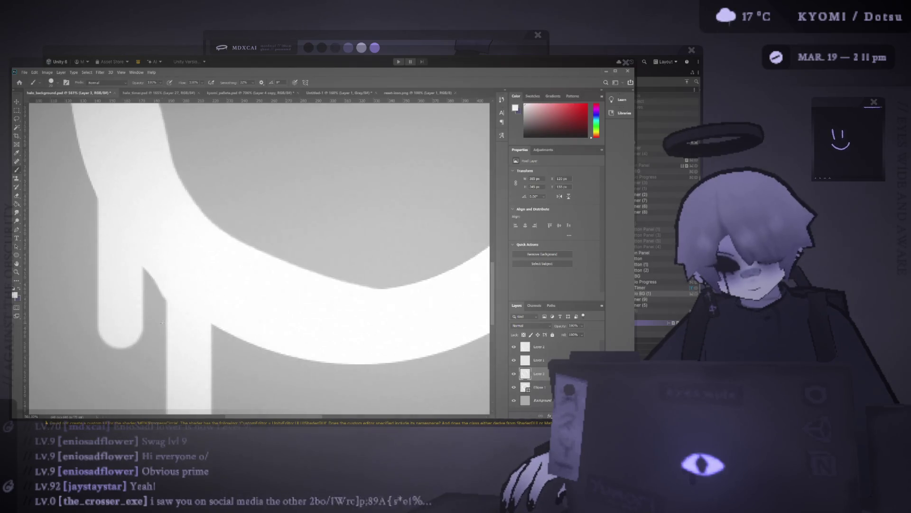
pyautogui.moveTo(163, 304); pyautogui.dragTo(198, 280)
pyautogui.moveTo(180, 247); pyautogui.dragTo(199, 264)
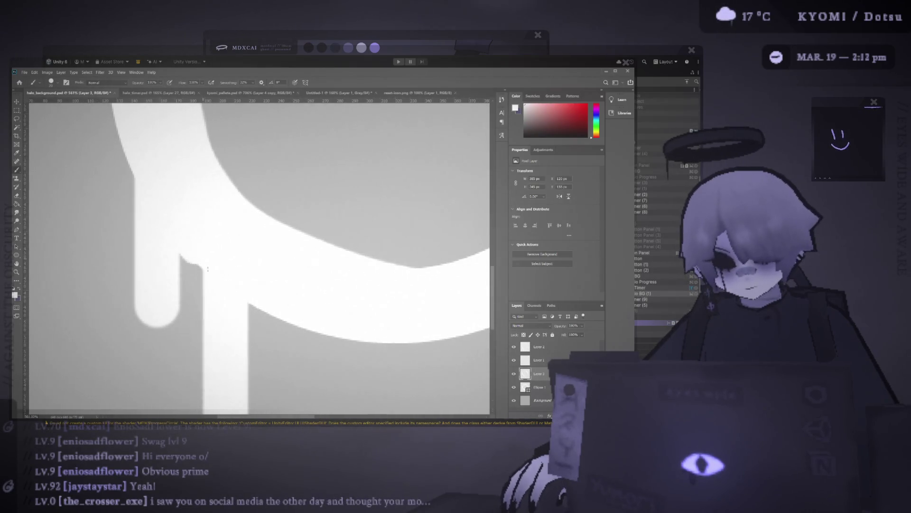
pyautogui.moveTo(247, 304); pyautogui.dragTo(255, 317)
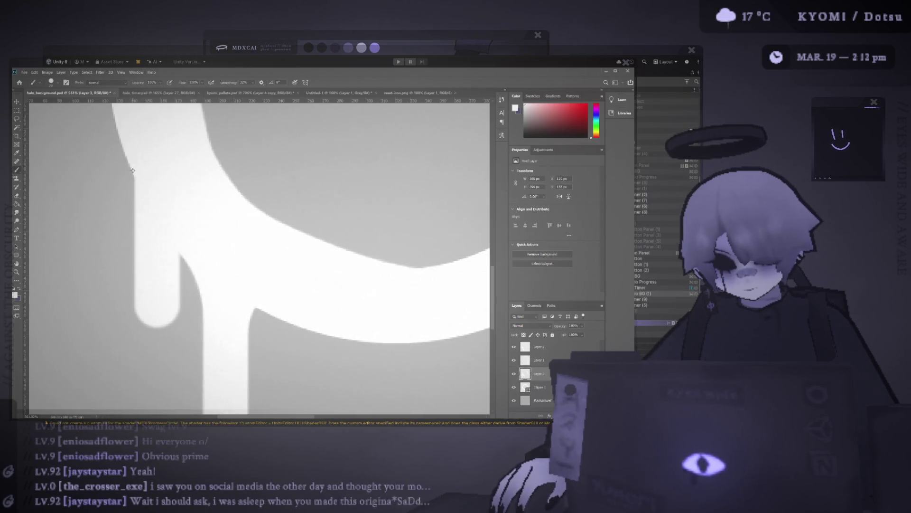
# Touch up the left drip's inner corner, then hide the grey Background layer
pyautogui.scroll(-2, 135, 157)
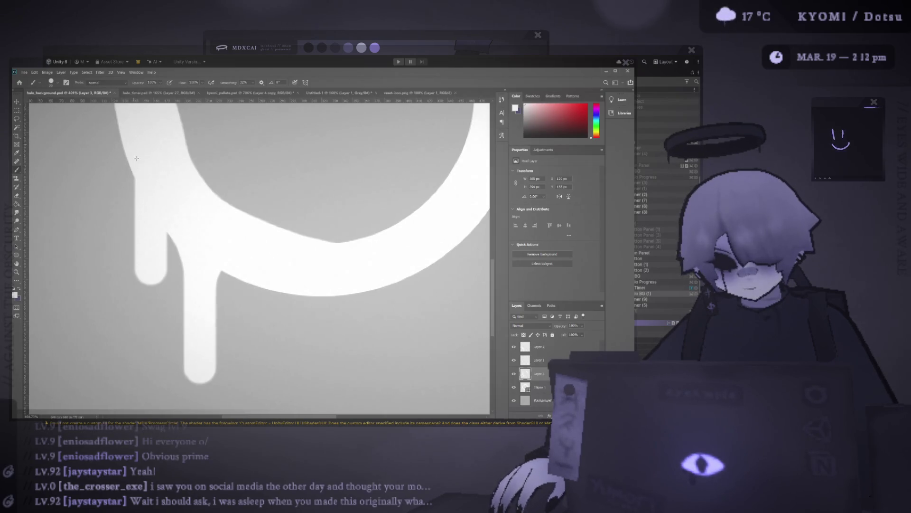
pyautogui.click(167, 238)
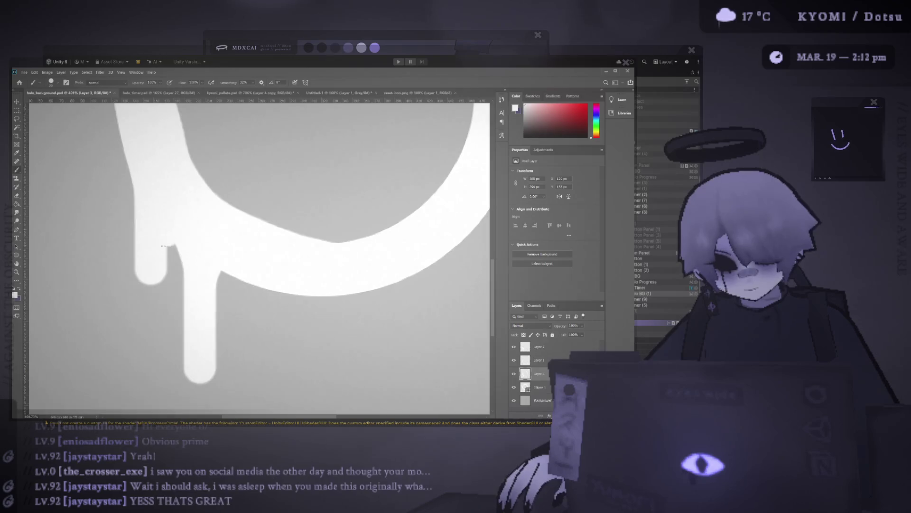
pyautogui.hotkey('ctrl', 'z')
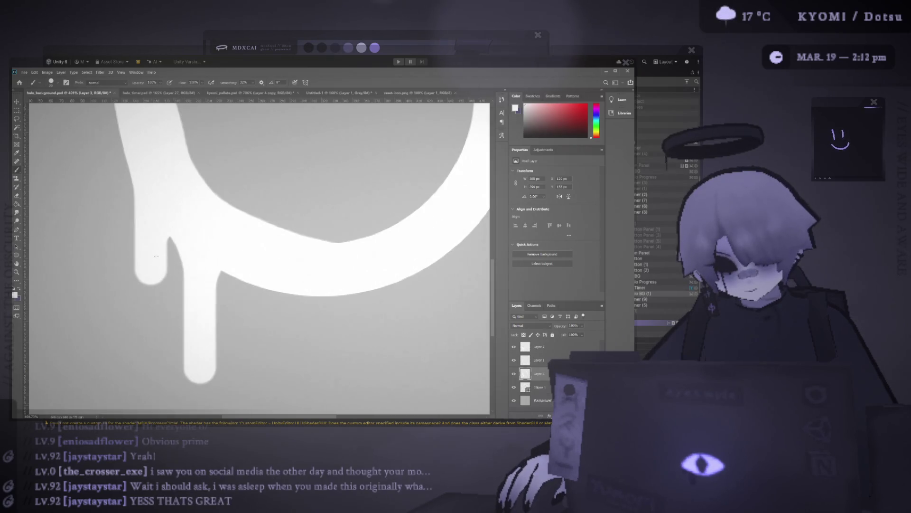
pyautogui.click(156, 246)
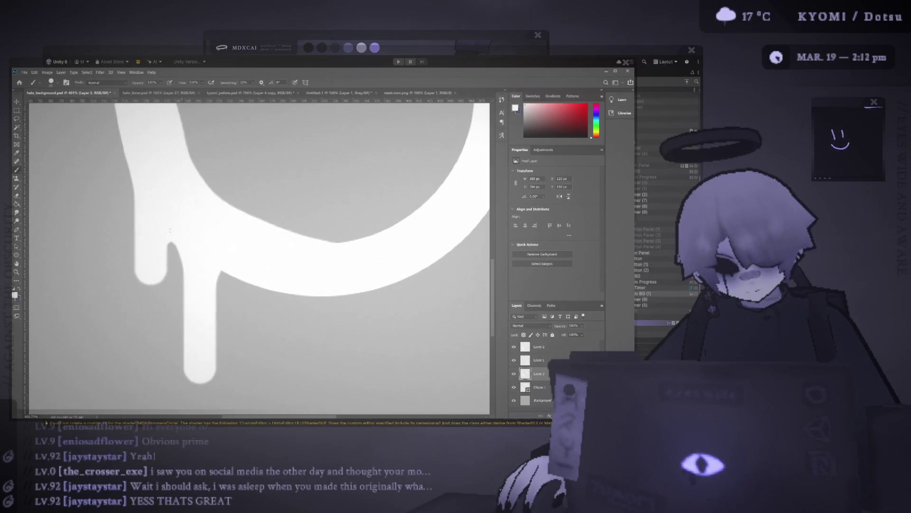
pyautogui.scroll(-5, 155, 234)
pyautogui.scroll(5, 255, 239)
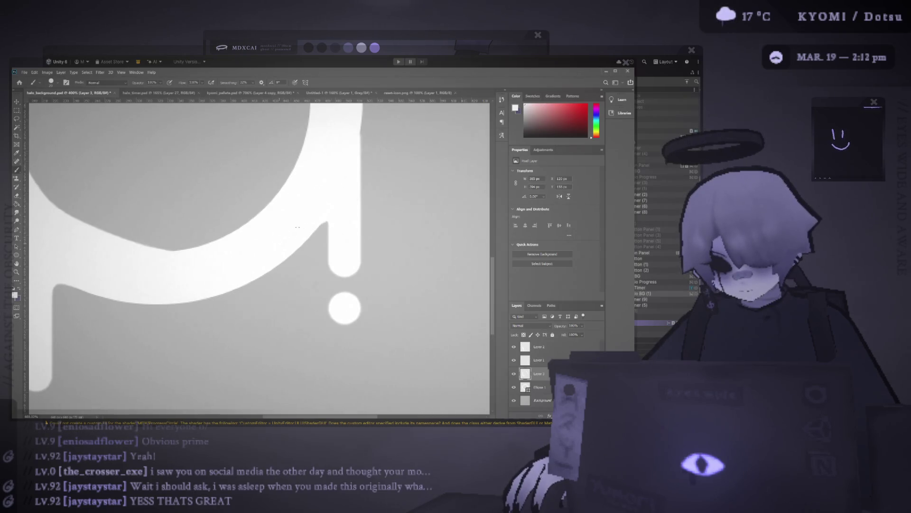
pyautogui.scroll(-6, 343, 249)
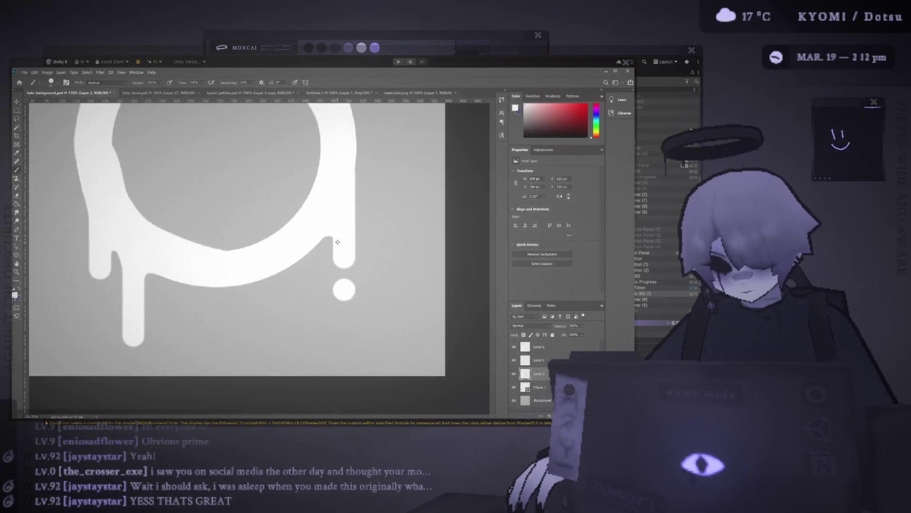
pyautogui.scroll(-2, 264, 269)
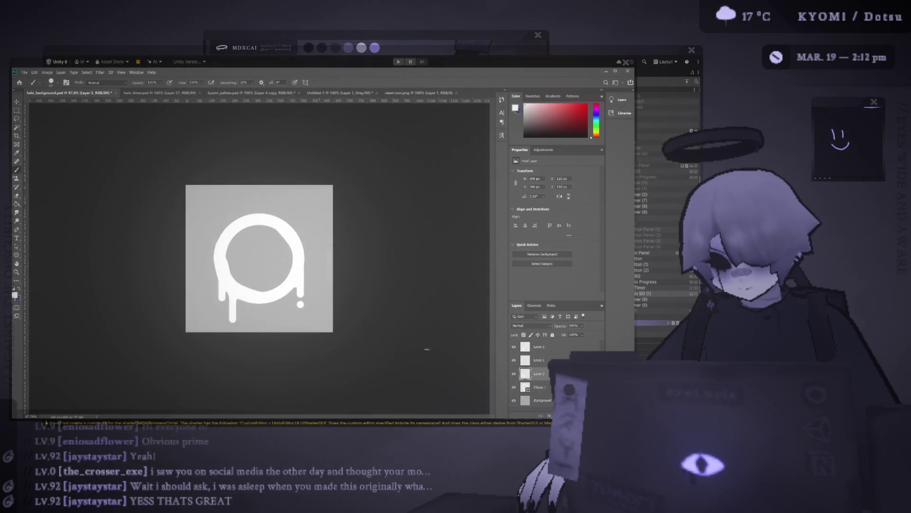
pyautogui.click(514, 400)
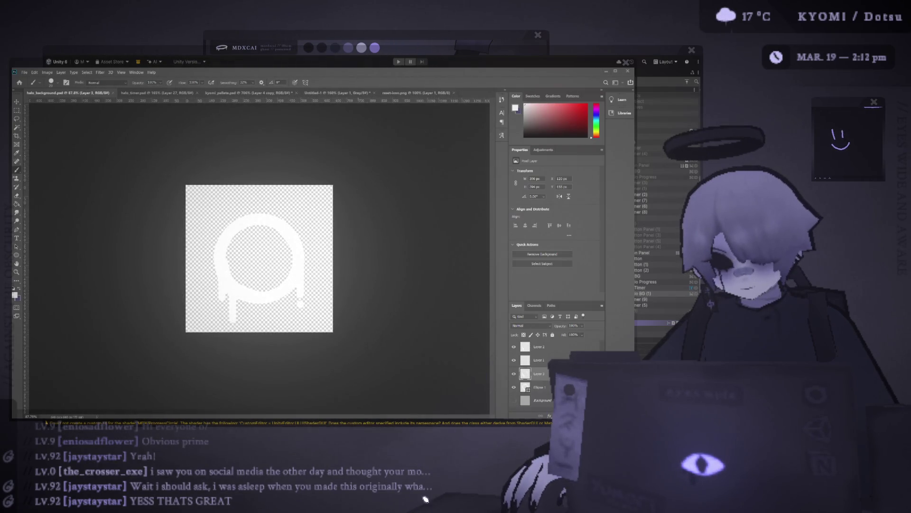
pyautogui.click(751, 477)
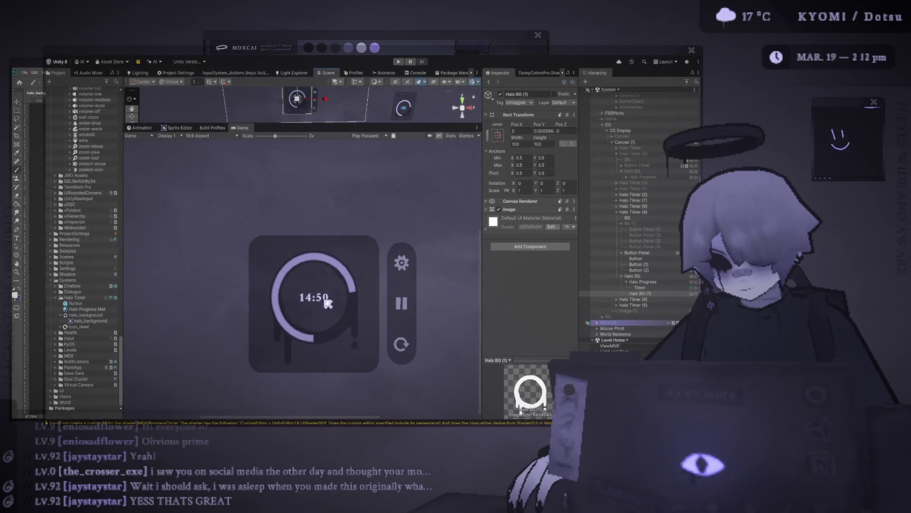
pyautogui.scroll(-4, 324, 297)
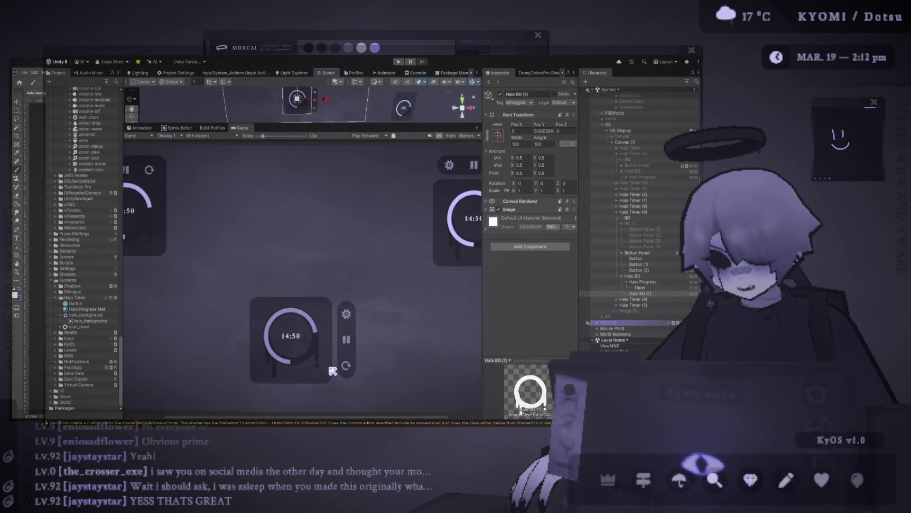
pyautogui.scroll(5, 328, 370)
pyautogui.scroll(-2, 277, 366)
pyautogui.scroll(2, 282, 364)
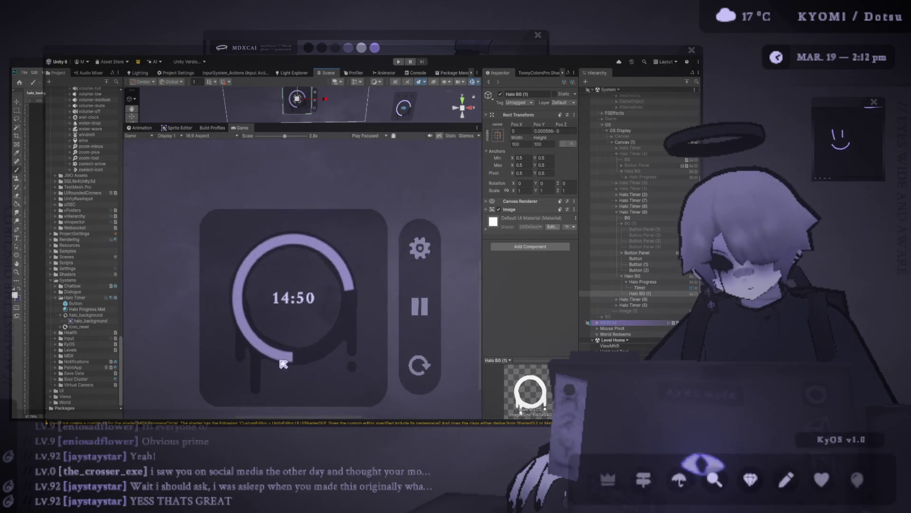
pyautogui.scroll(3, 275, 370)
pyautogui.scroll(-3, 266, 377)
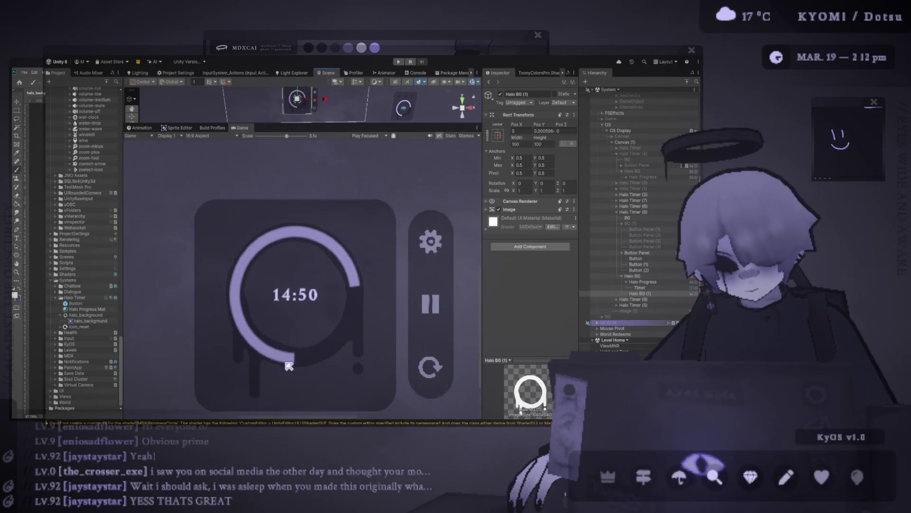
pyautogui.scroll(-2, 287, 369)
pyautogui.hotkey('alt', 'Tab')
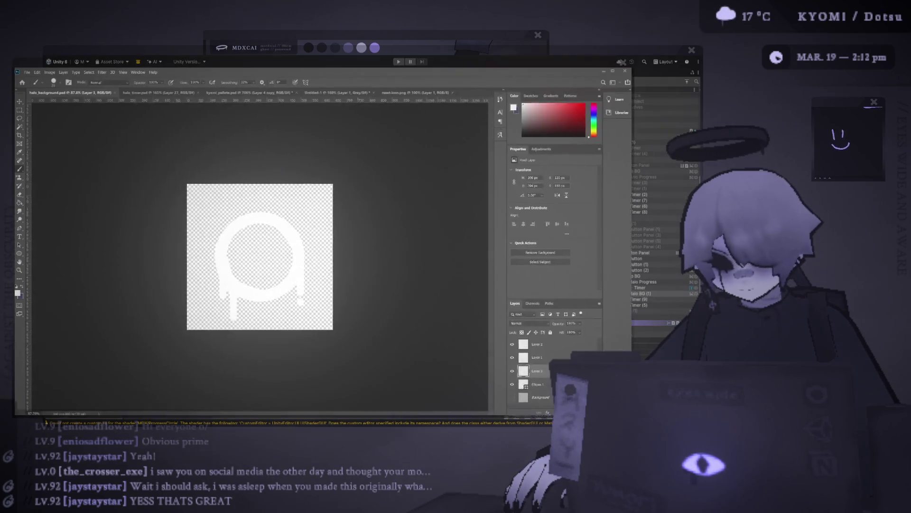
# Undo the left drip's stray bulge, hide the grey Background layer, and return to Unity
pyautogui.scroll(1, 203, 288)
pyautogui.scroll(10, 203, 288)
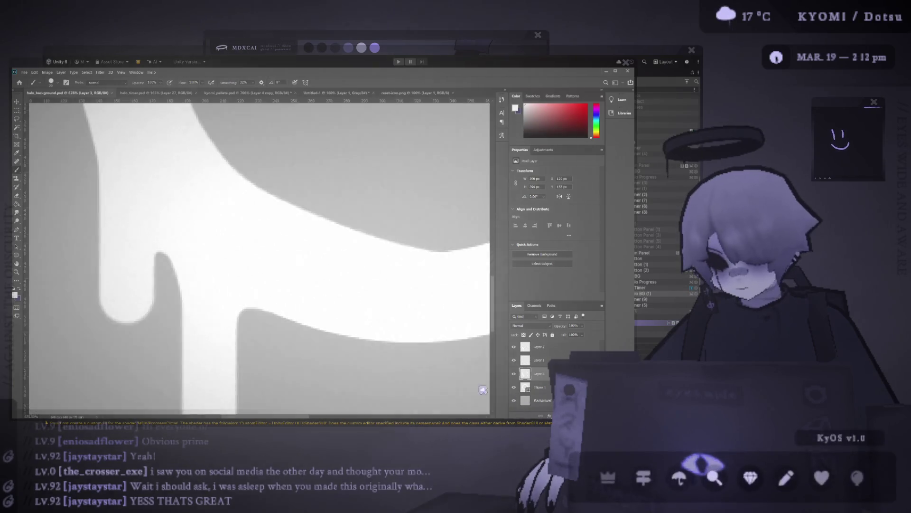
pyautogui.scroll(-5, 187, 264)
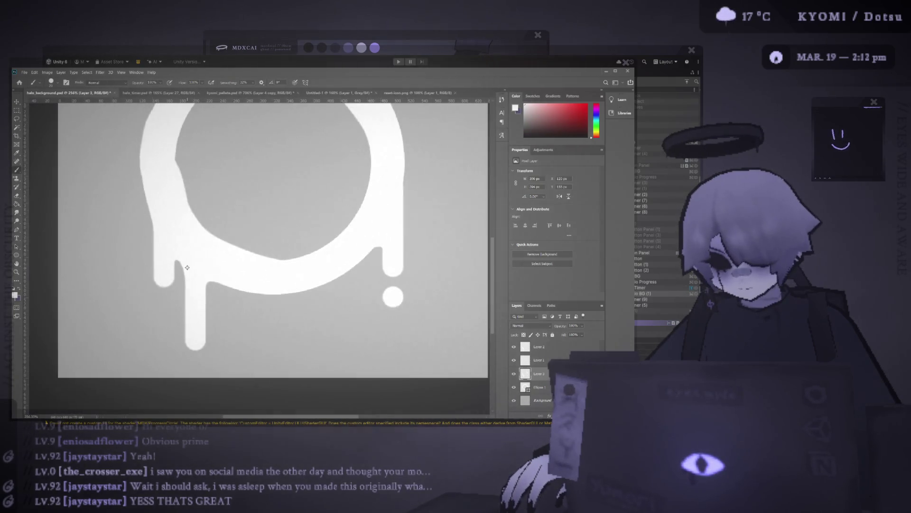
pyautogui.scroll(2, 194, 258)
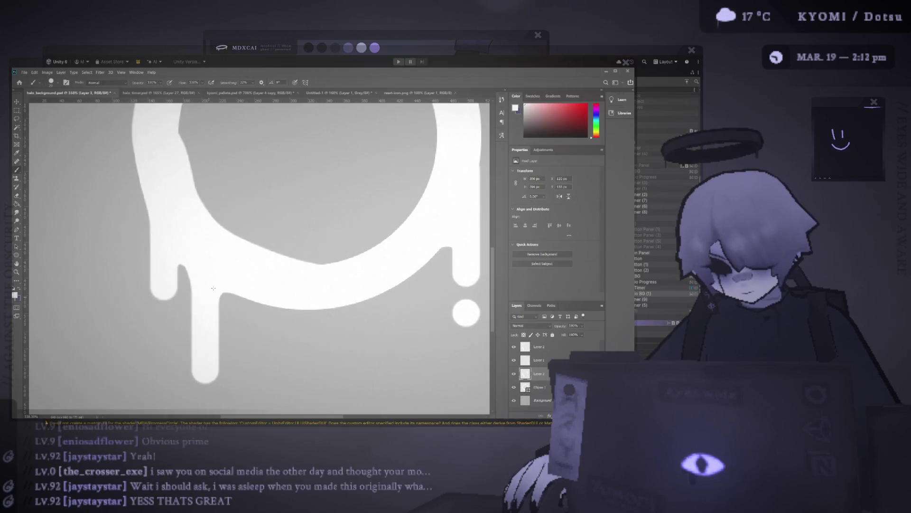
pyautogui.hotkey('ctrl', 'z')
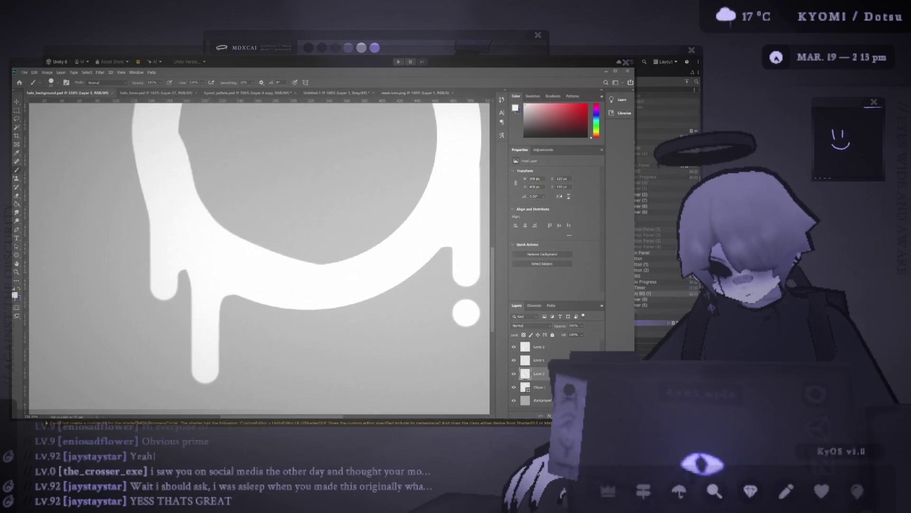
pyautogui.click(513, 401)
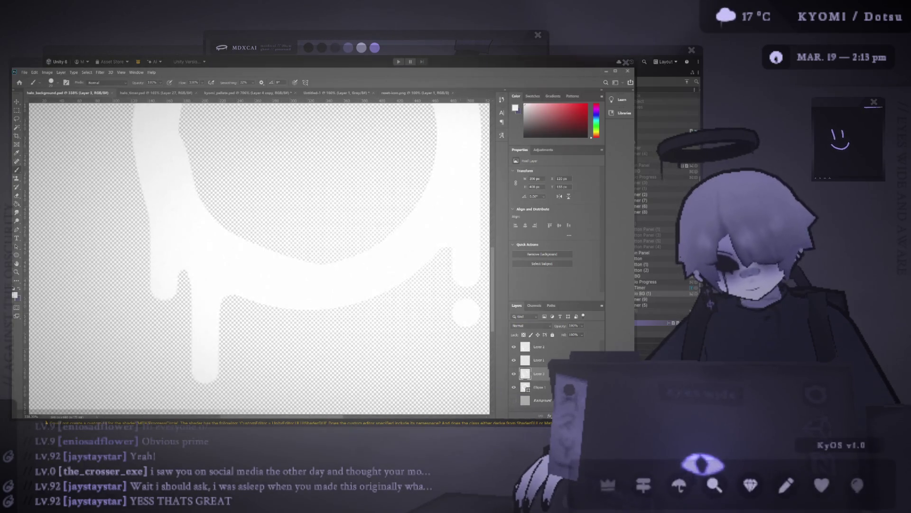
pyautogui.hotkey('alt', 'Tab')
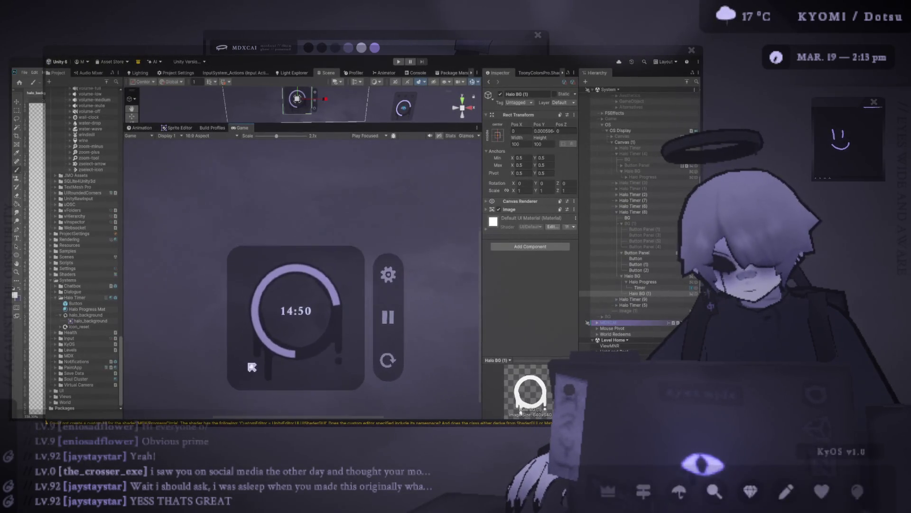
# In Photoshop, briefly show the grey Background layer, then hide it again
pyautogui.hotkey('alt', 'Tab')
pyautogui.click(514, 400)
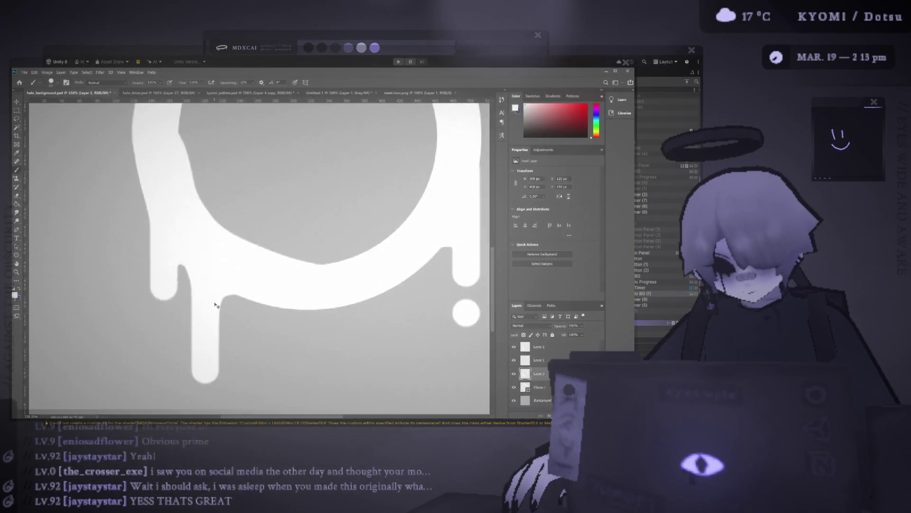
pyautogui.click(513, 400)
# Preview the halo timer over the transparent drip background in Unity, then view the whole halo image in Photoshop
pyautogui.hotkey('alt', 'Tab')
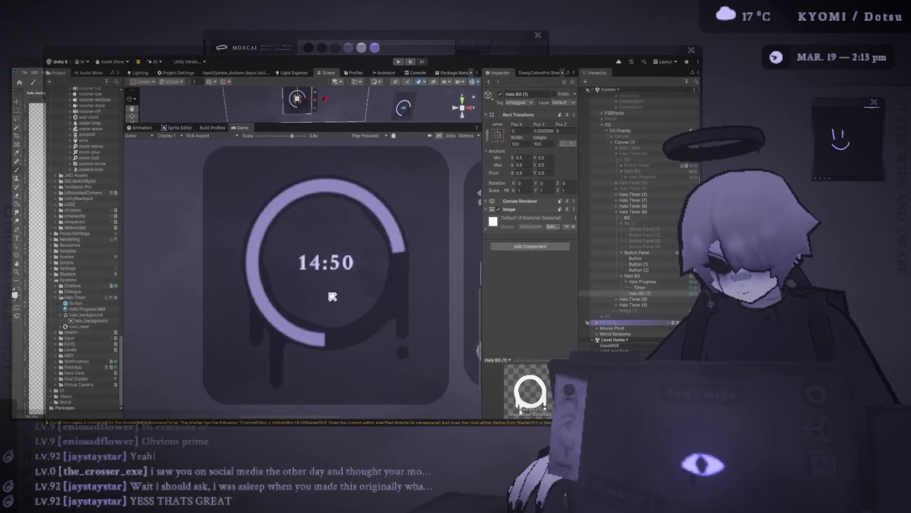
pyautogui.scroll(-5, 321, 306)
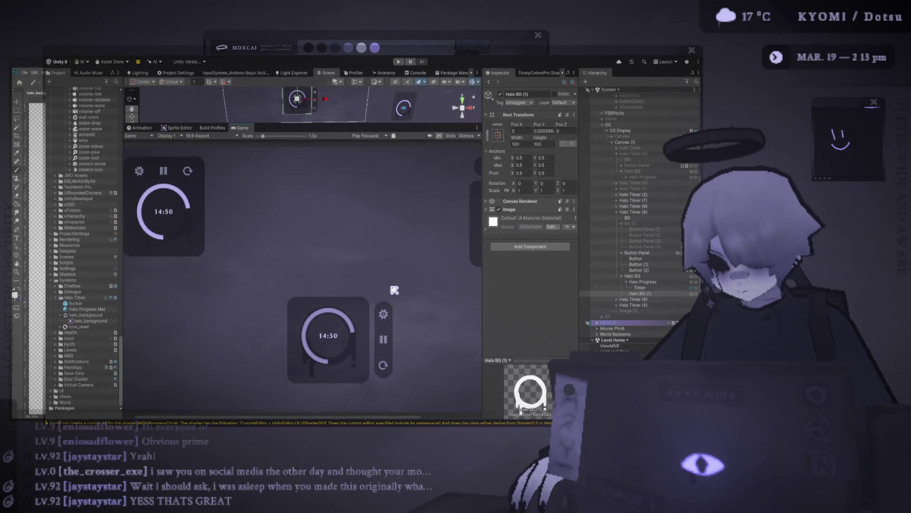
pyautogui.scroll(2, 341, 347)
pyautogui.scroll(2, 265, 356)
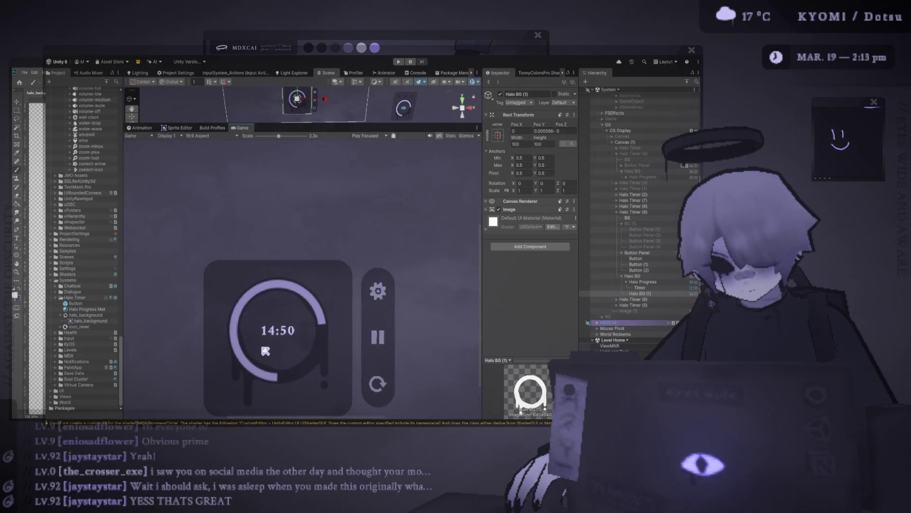
pyautogui.hotkey('alt', 'Tab')
pyautogui.scroll(-5, 228, 309)
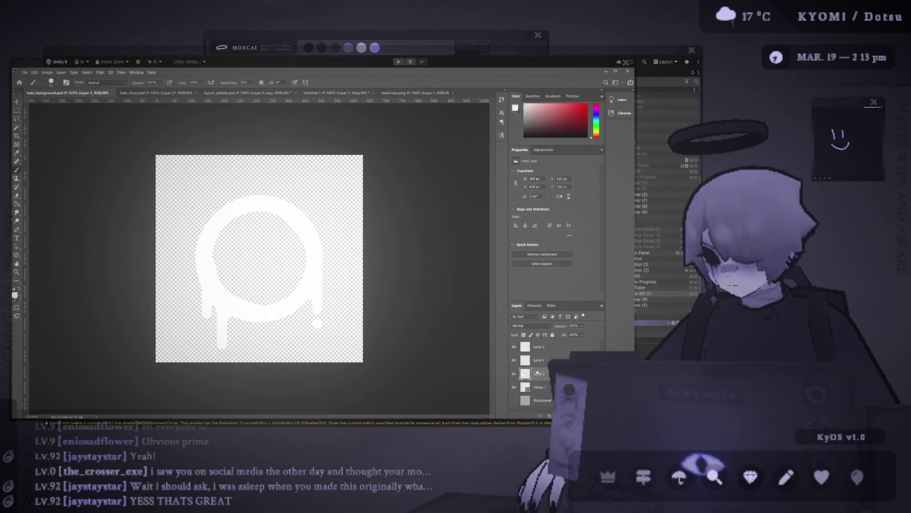
# Add a new Layer 4 above Layer 3, filled with solid grey
pyautogui.hotkey('ctrl', 'shift', 'alt', 'n')
pyautogui.hotkey('alt', 'BackSpace')
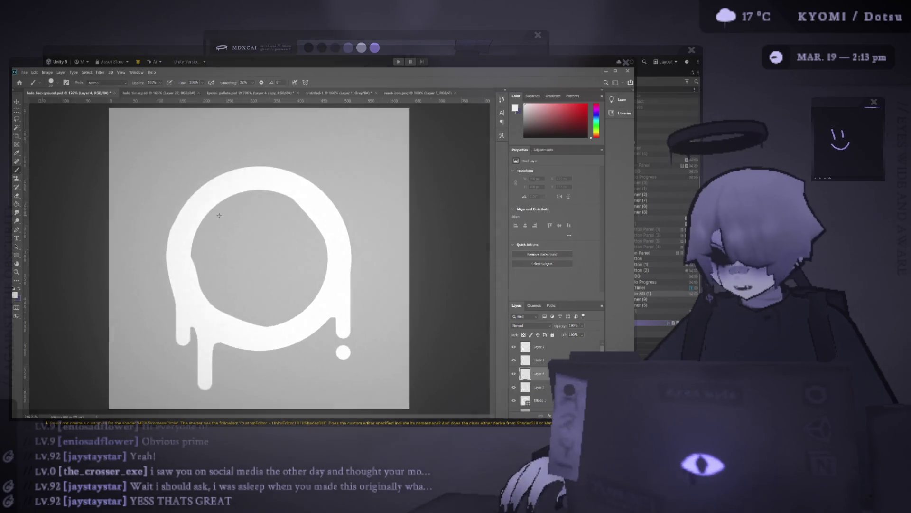
pyautogui.scroll(5, 295, 254)
pyautogui.scroll(-3, 161, 217)
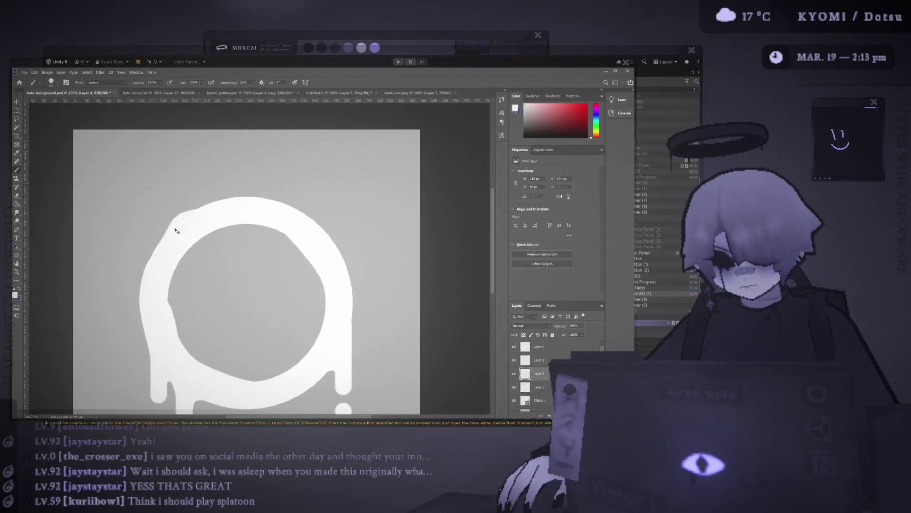
# Paint white along the ring's upper-left outer edge, hide Background, and check the result in Unity
pyautogui.moveTo(161, 273)
pyautogui.mouseDown()
pyautogui.moveTo(226, 214)
pyautogui.moveTo(256, 218)
pyautogui.mouseUp()
pyautogui.hotkey('ctrl', 'z')
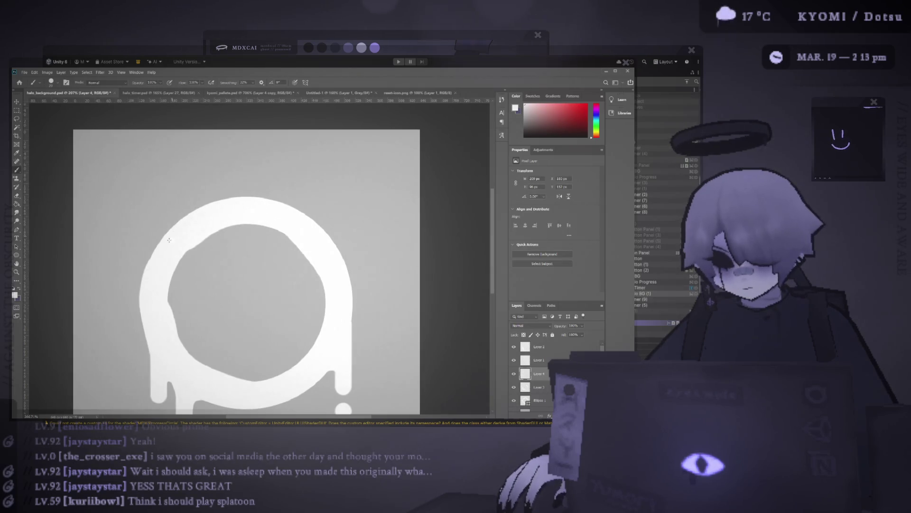
pyautogui.moveTo(160, 261)
pyautogui.mouseDown()
pyautogui.moveTo(181, 219)
pyautogui.moveTo(266, 208)
pyautogui.mouseUp()
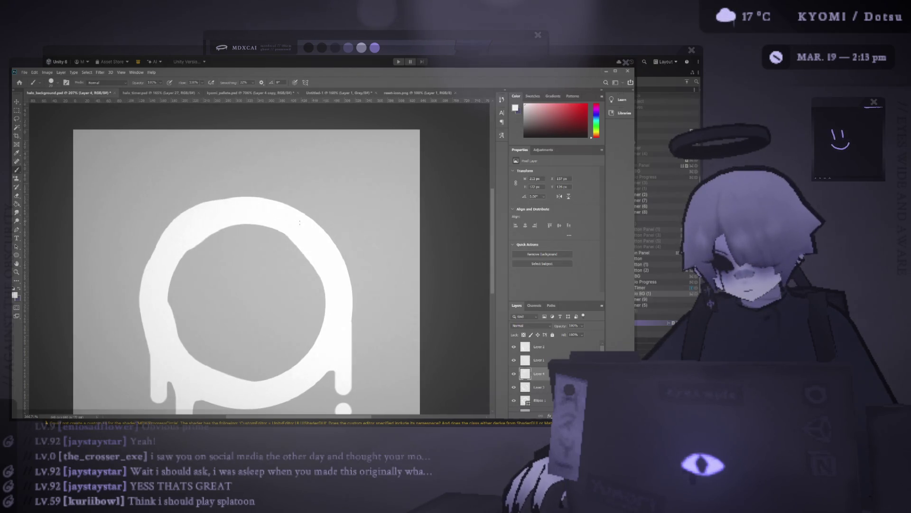
pyautogui.scroll(-5, 300, 222)
pyautogui.scroll(4, 287, 266)
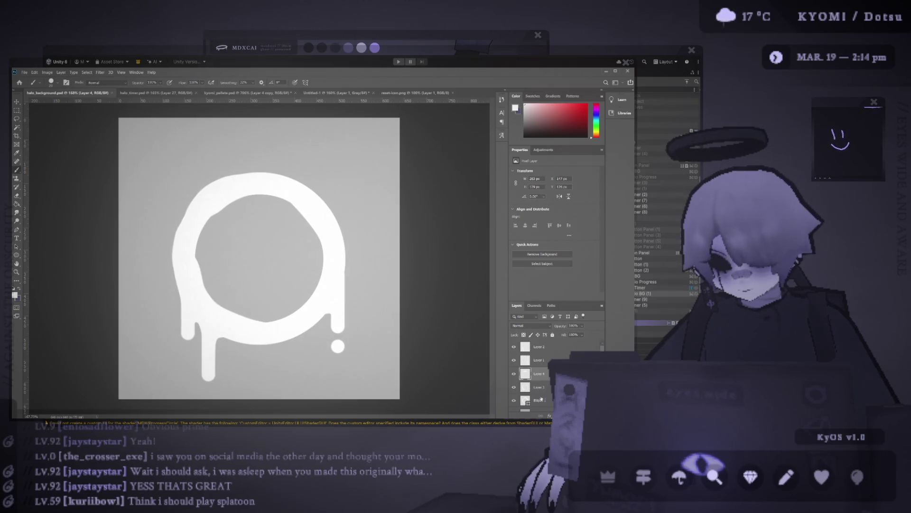
pyautogui.scroll(-1, 541, 399)
pyautogui.click(513, 404)
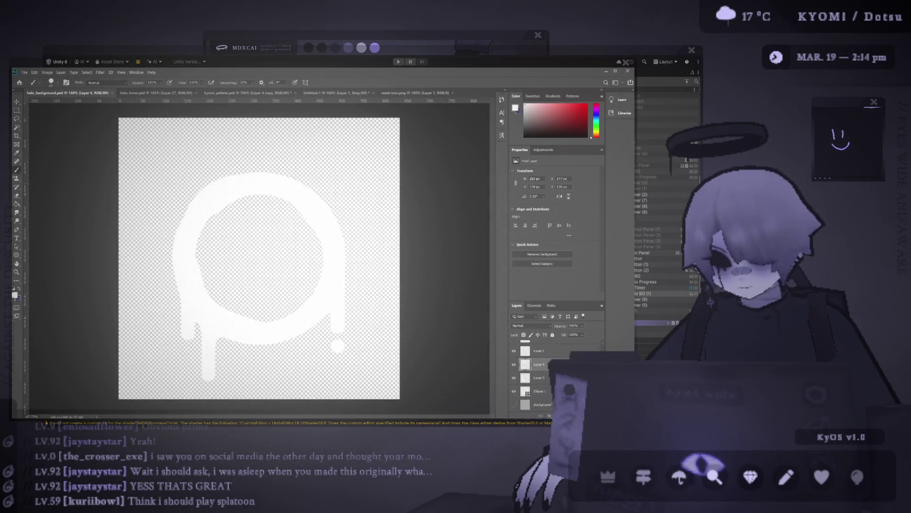
pyautogui.hotkey('alt', 'Tab')
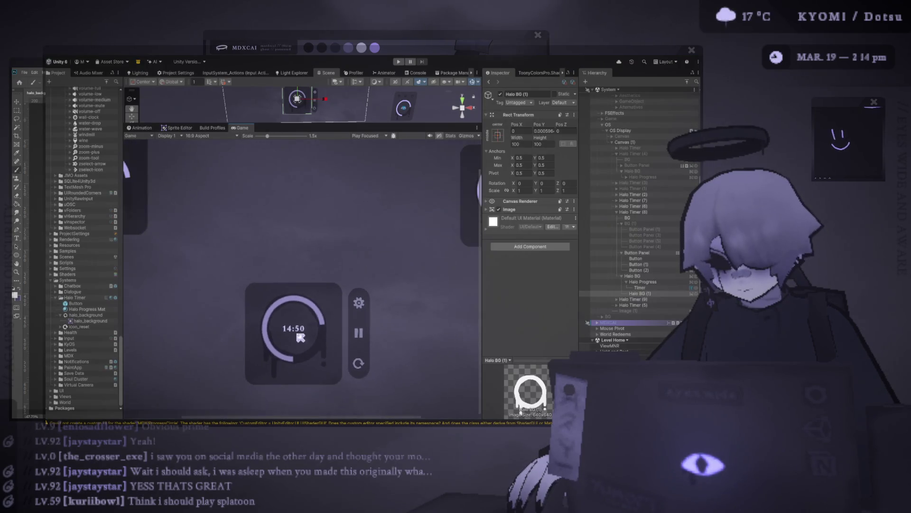
# In Photoshop, hide Layer 4 and add a new empty Layer 5
pyautogui.scroll(5, 301, 335)
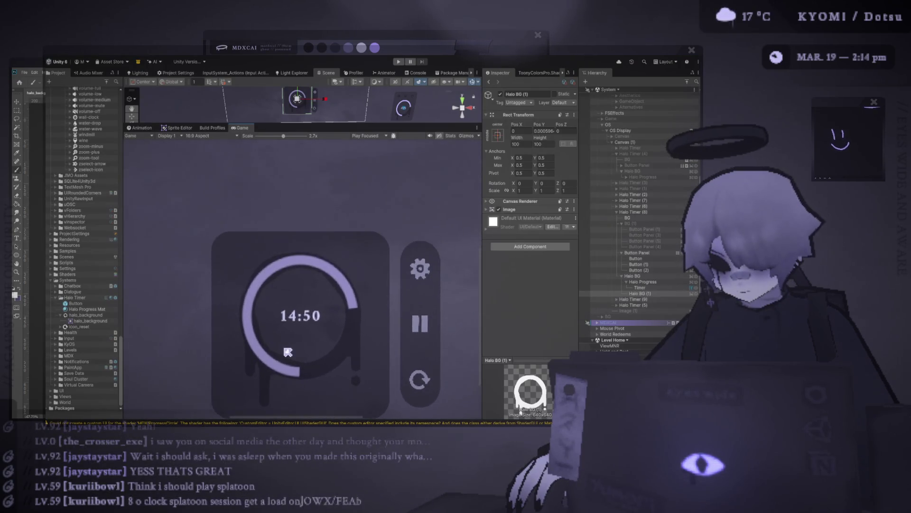
pyautogui.hotkey('alt', 'Tab')
pyautogui.click(513, 364)
pyautogui.hotkey('ctrl', 'shift', 'alt', 'n')
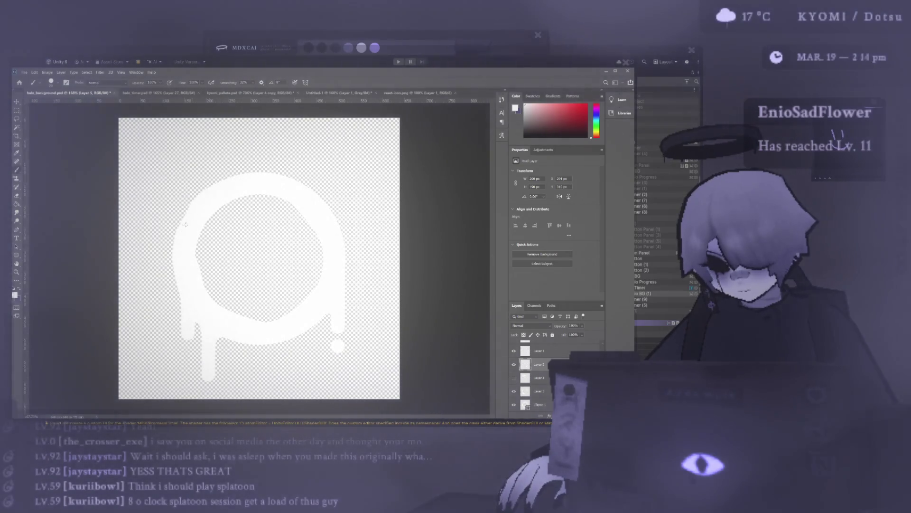
# Review the halo timers in Unity's Game view at a different scale
pyautogui.hotkey('alt', 'Tab')
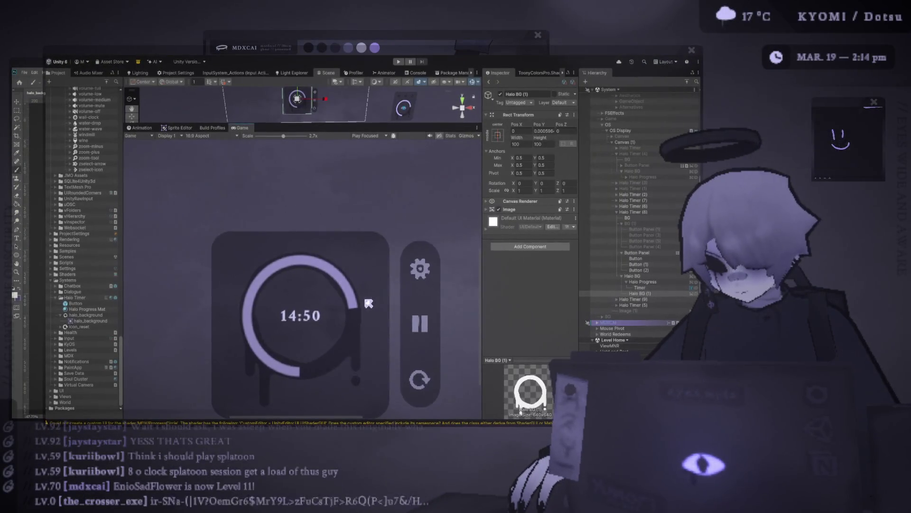
pyautogui.scroll(-5, 369, 304)
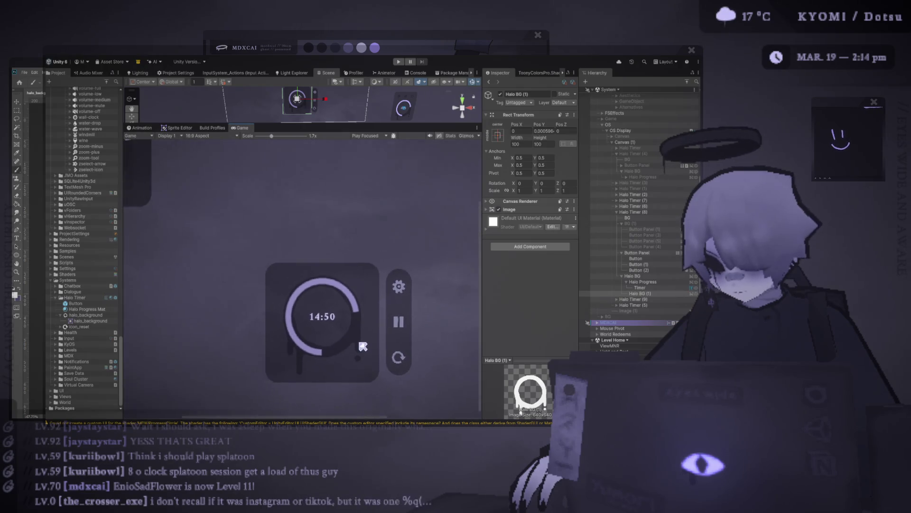
pyautogui.scroll(-5, 363, 347)
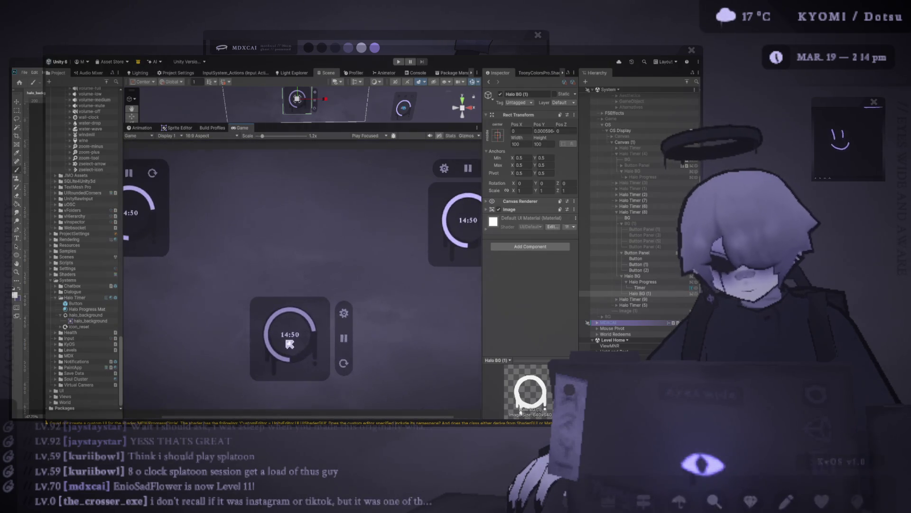
pyautogui.scroll(2, 287, 339)
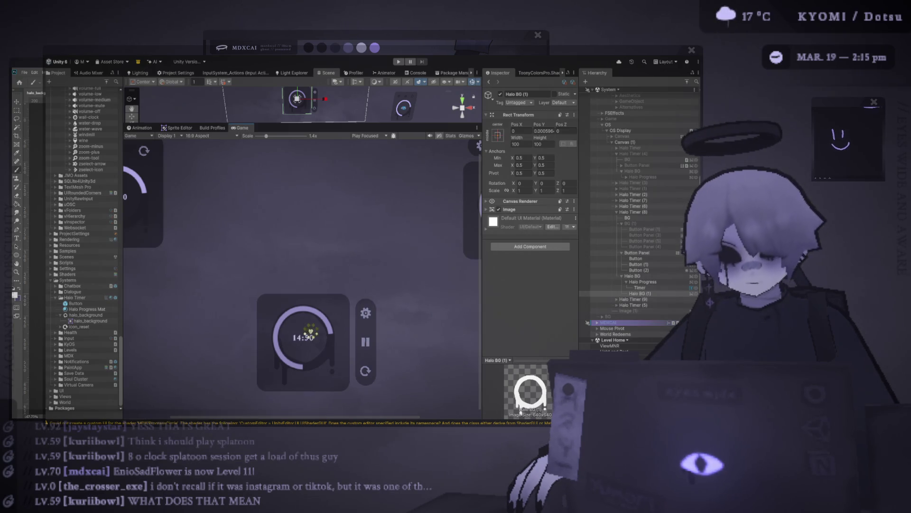
pyautogui.scroll(-2, 309, 337)
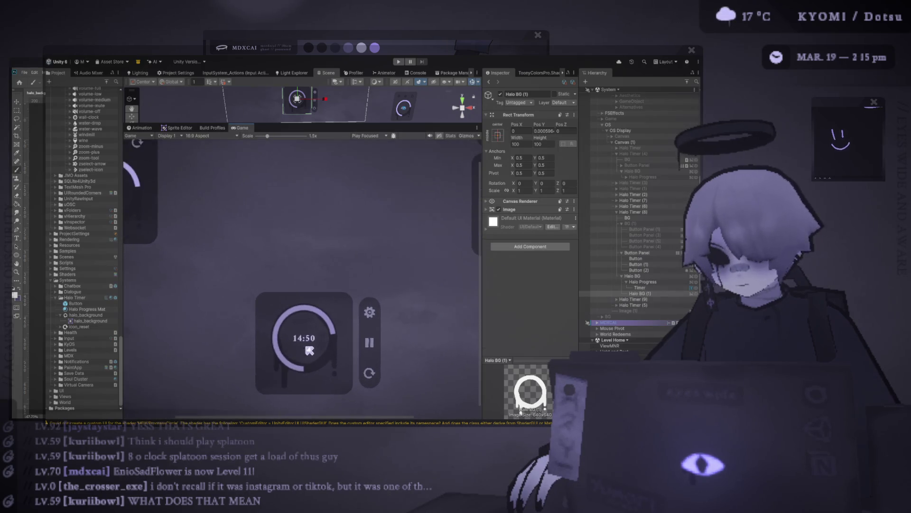
pyautogui.click(629, 276)
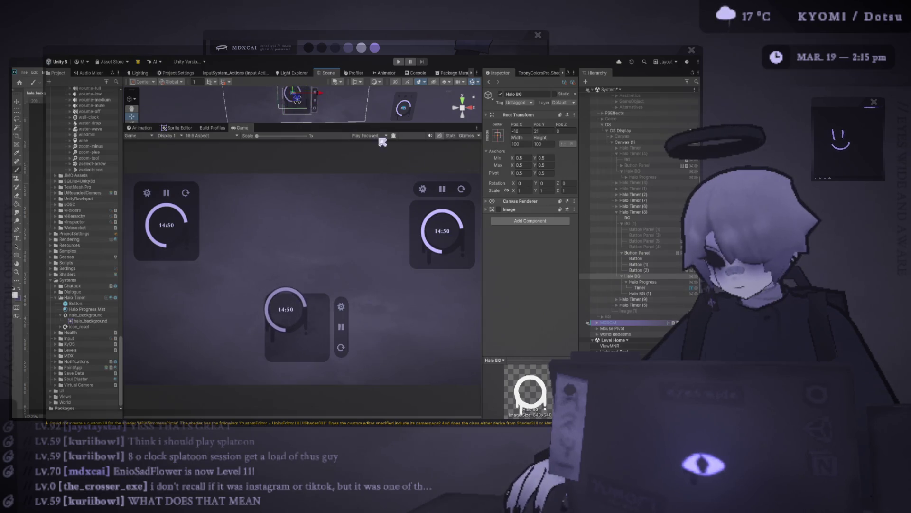
pyautogui.click(636, 253)
pyautogui.click(632, 212)
pyautogui.moveTo(306, 109); pyautogui.dragTo(298, 91)
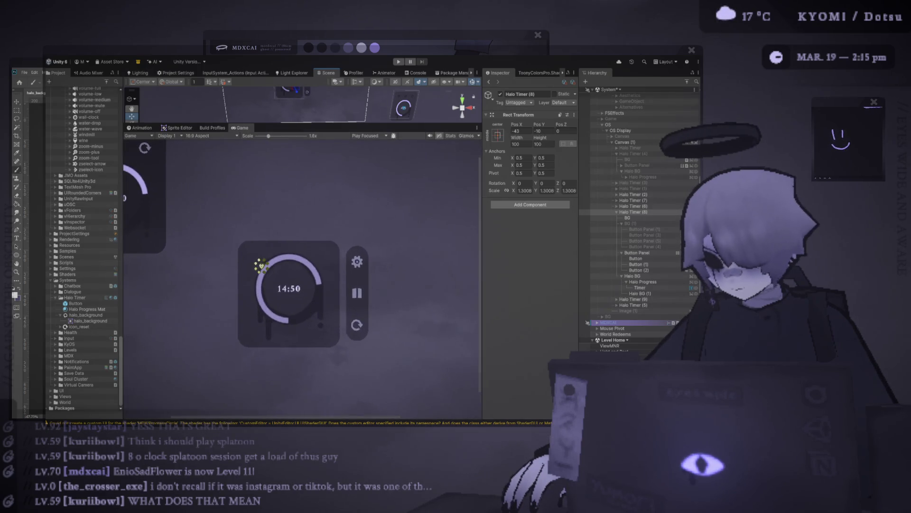
pyautogui.scroll(3, 266, 270)
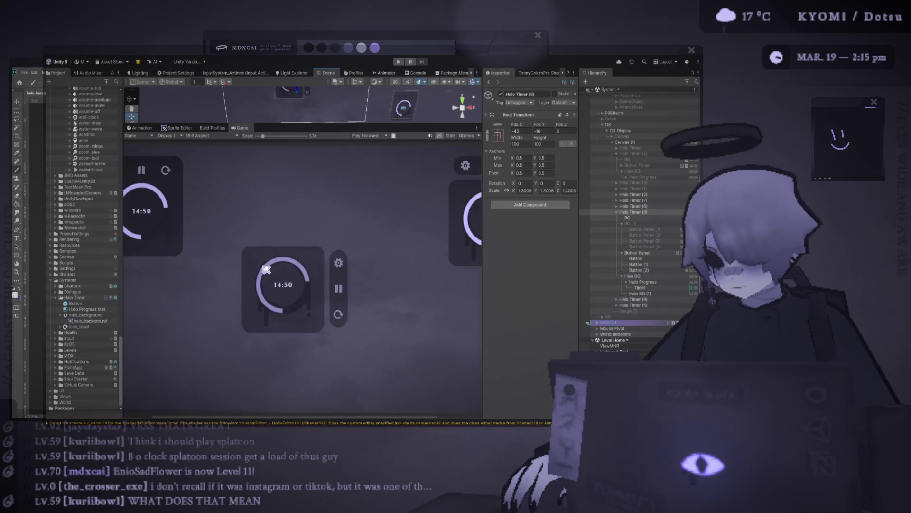
pyautogui.click(646, 294)
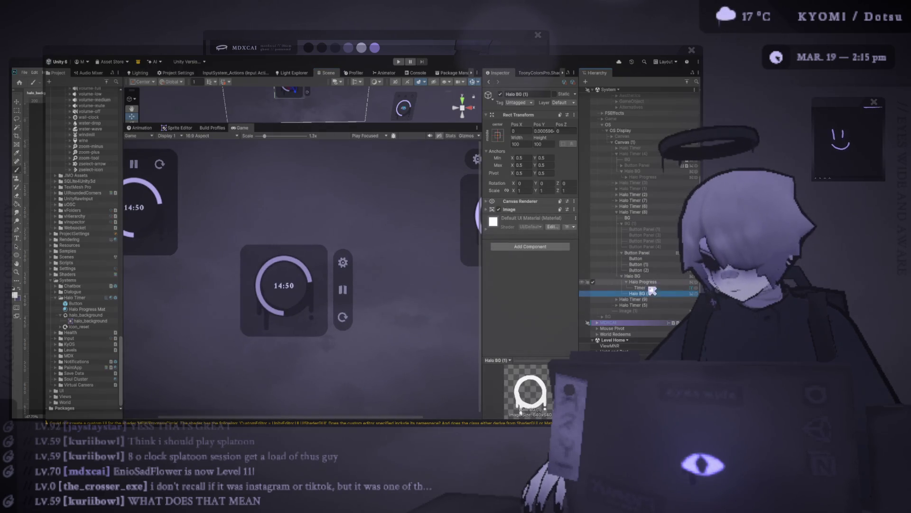
pyautogui.moveTo(650, 295); pyautogui.dragTo(645, 279)
pyautogui.scroll(-2, 312, 298)
pyautogui.scroll(5, 292, 316)
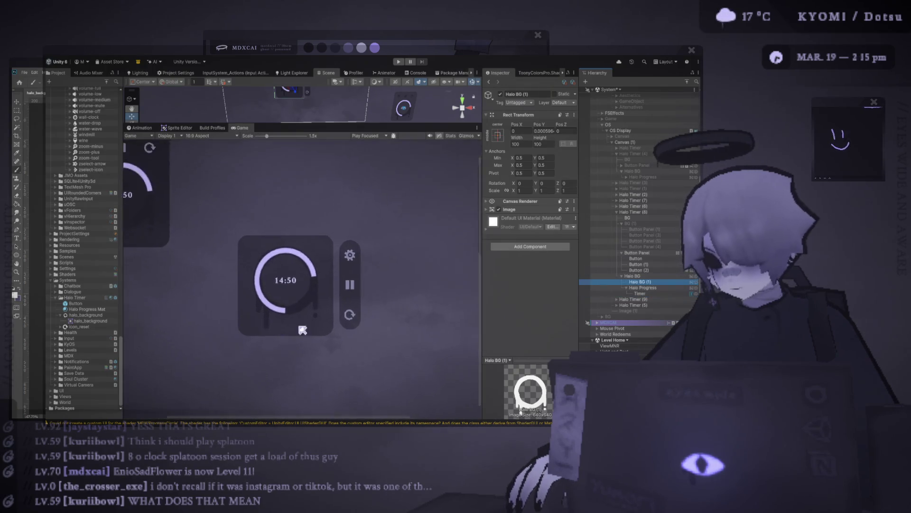
pyautogui.scroll(-5, 291, 319)
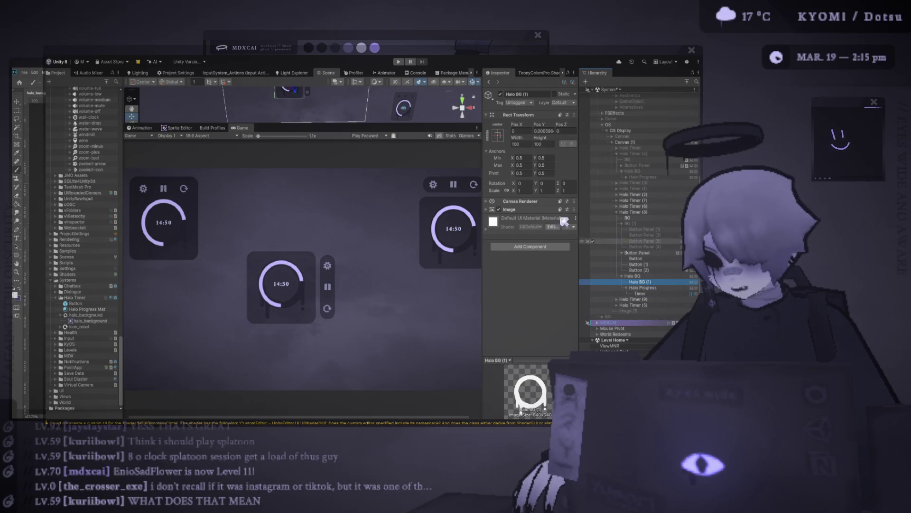
# Expand Halo BG's Image settings and open its halo_background source image in Photoshop
pyautogui.click(545, 209)
pyautogui.doubleClick(546, 218)
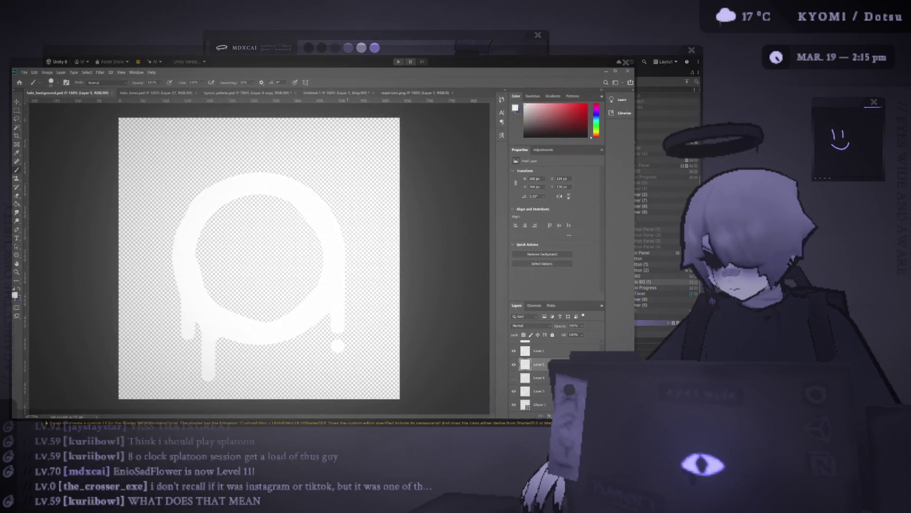
pyautogui.hotkey('alt', 'Tab')
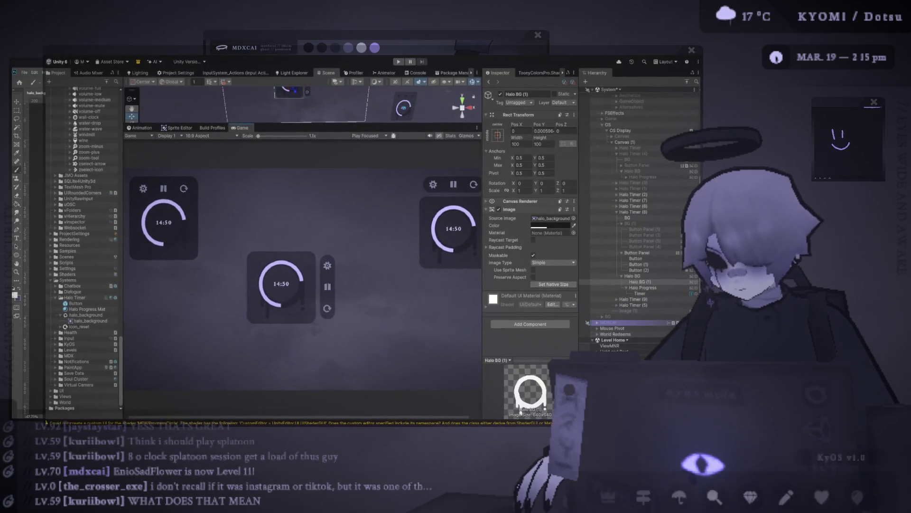
pyautogui.hotkey('alt', 'Tab')
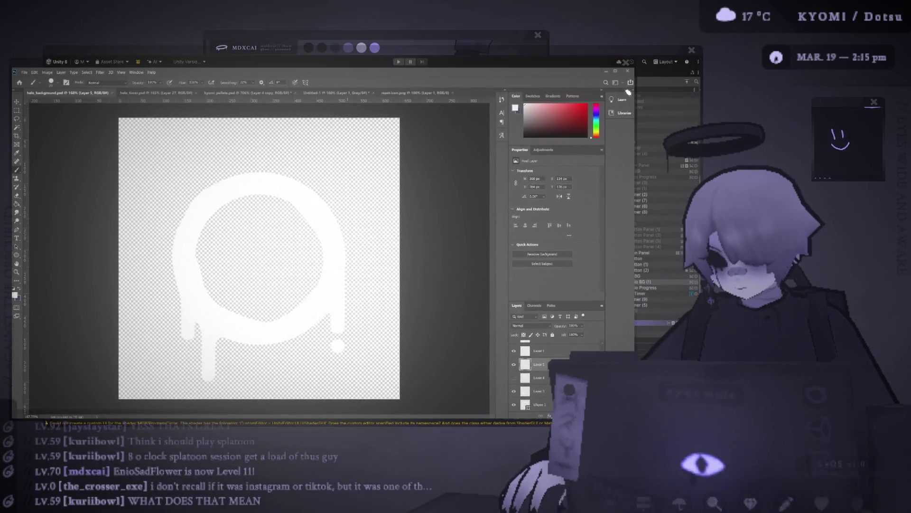
pyautogui.hotkey('alt', 'Tab')
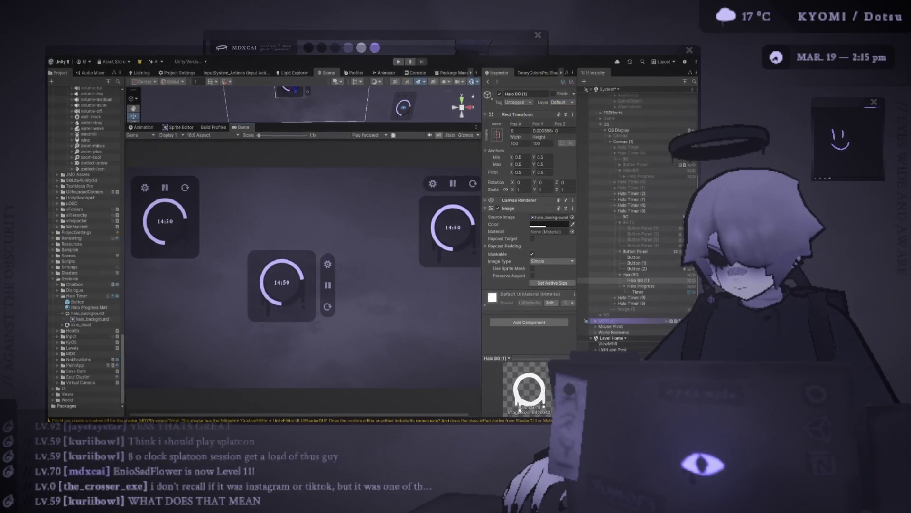
# Look over the Inspector in Unity, then select the Halo Progress Mat material
pyautogui.scroll(-1, 328, 242)
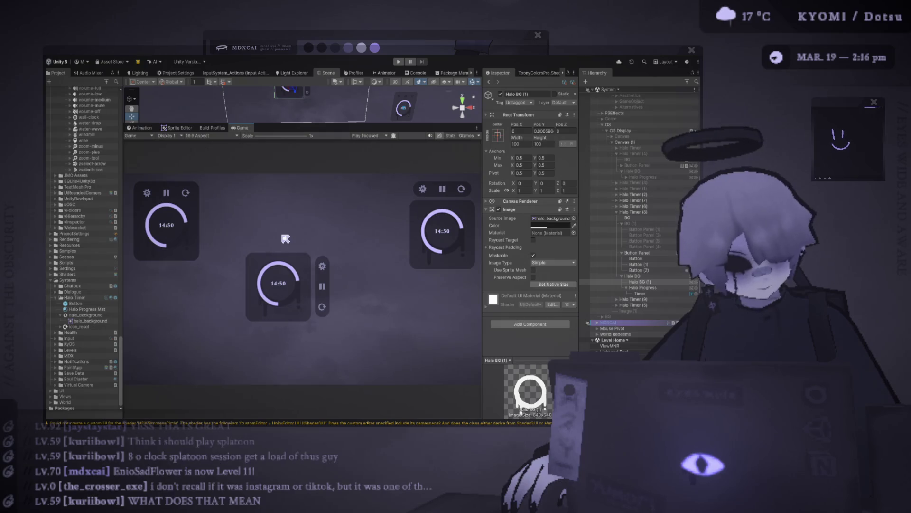
pyautogui.scroll(8, 285, 239)
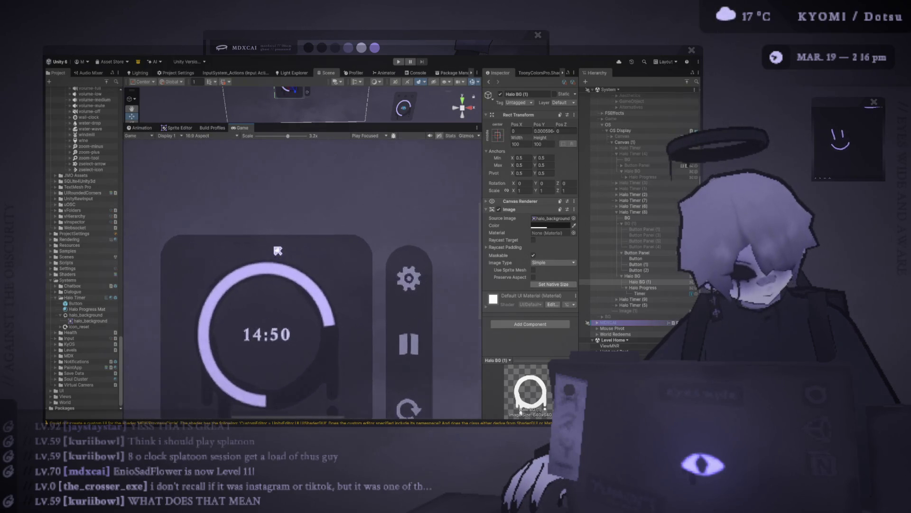
pyautogui.scroll(-5, 278, 250)
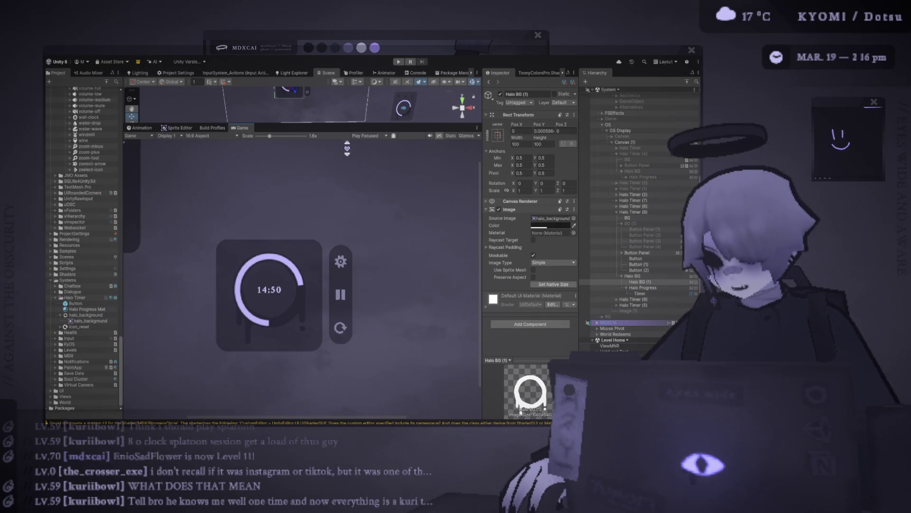
pyautogui.scroll(-3, 307, 207)
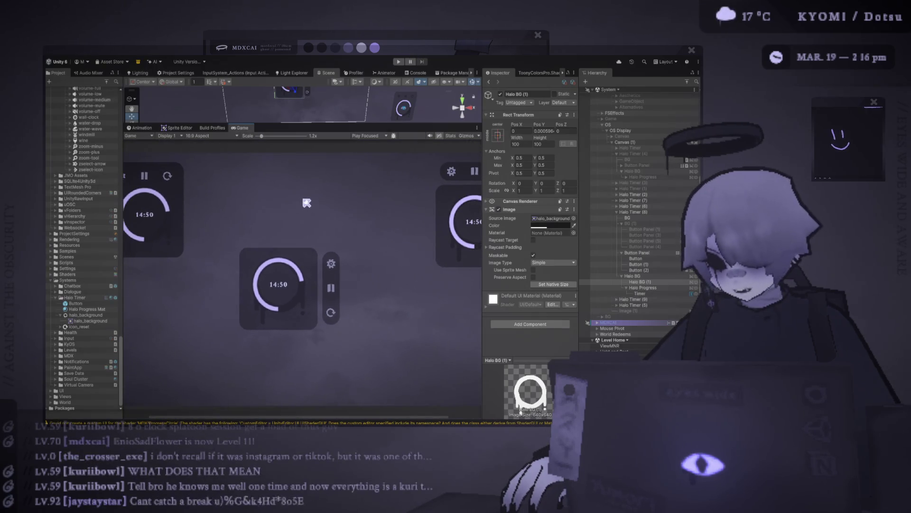
pyautogui.scroll(4, 249, 261)
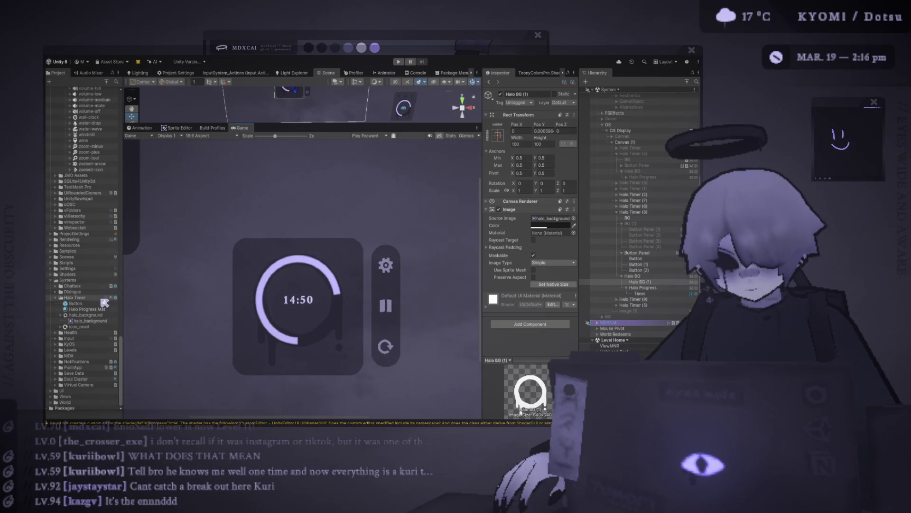
pyautogui.click(85, 309)
# Try Edge Softness 0.001 and 0.01, revert to 0.006, and enlarge the Scene view
pyautogui.scroll(2, 326, 283)
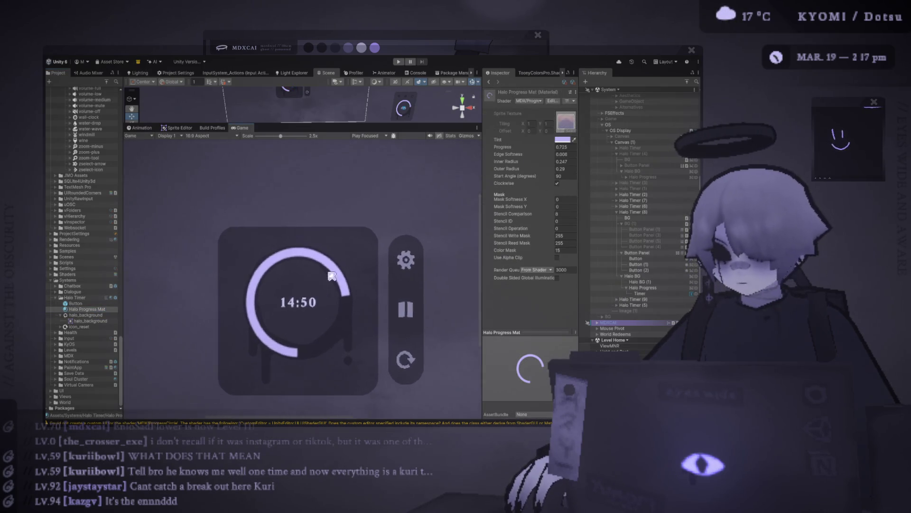
pyautogui.scroll(3, 325, 284)
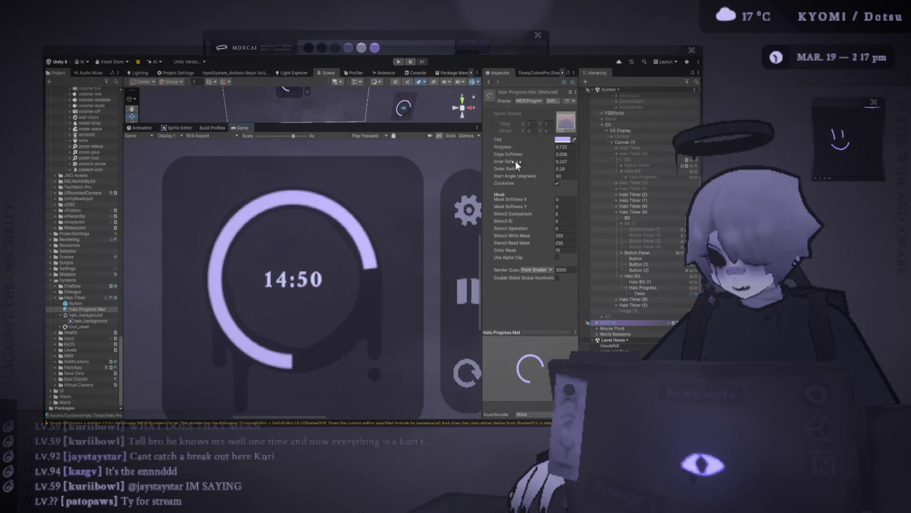
pyautogui.moveTo(515, 152); pyautogui.dragTo(520, 155)
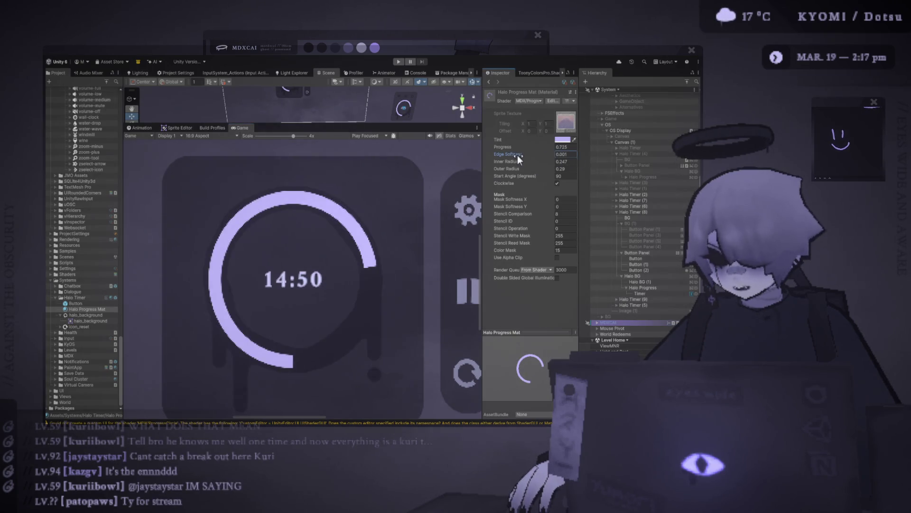
pyautogui.hotkey('ctrl', 'z')
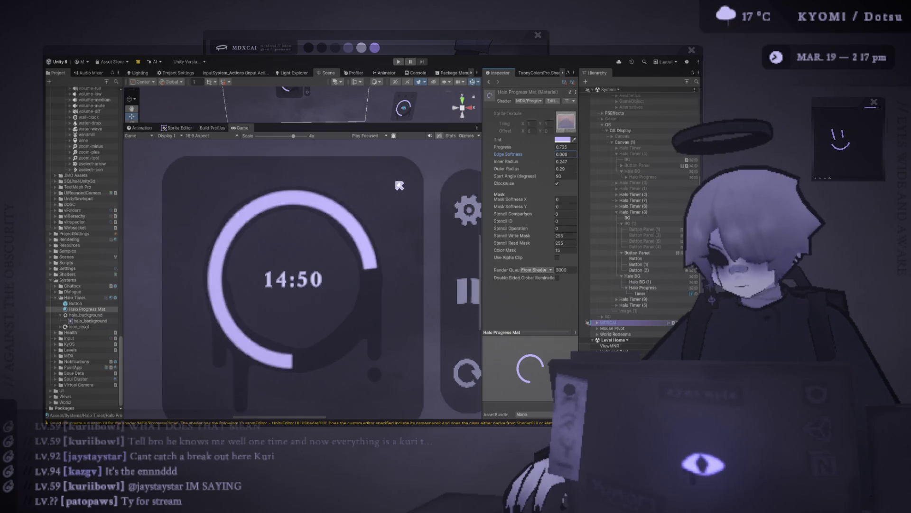
pyautogui.moveTo(517, 152); pyautogui.dragTo(517, 154)
pyautogui.scroll(-2, 402, 198)
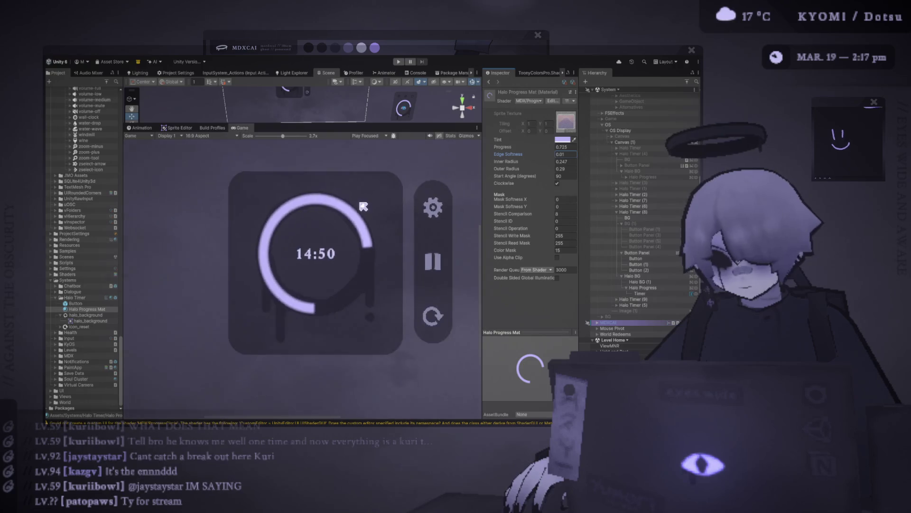
pyautogui.hotkey('ctrl', 'z')
pyautogui.scroll(-2, 365, 204)
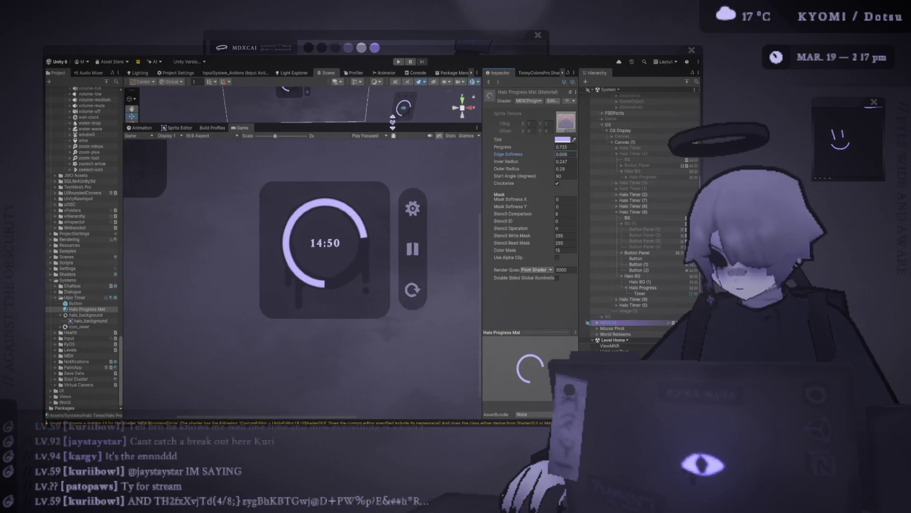
pyautogui.moveTo(392, 122); pyautogui.dragTo(398, 226)
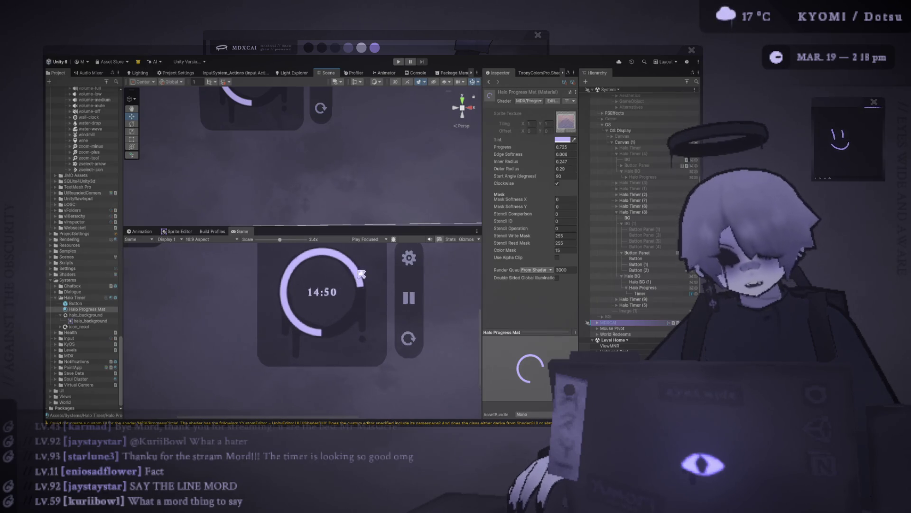
# Drag the splitter up to enlarge the Game view and rescale it to preview the three timers
pyautogui.scroll(2, 333, 252)
pyautogui.moveTo(328, 230); pyautogui.dragTo(327, 142)
pyautogui.scroll(-5, 332, 252)
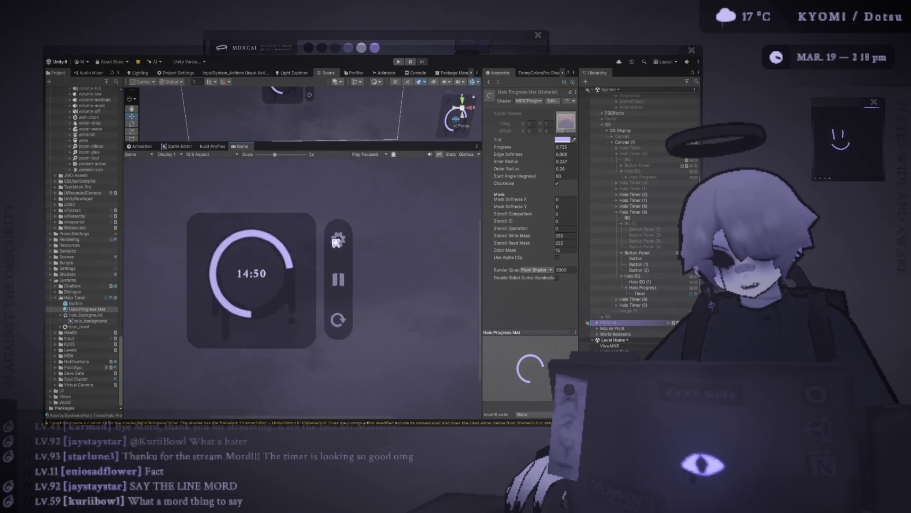
pyautogui.scroll(-1, 304, 276)
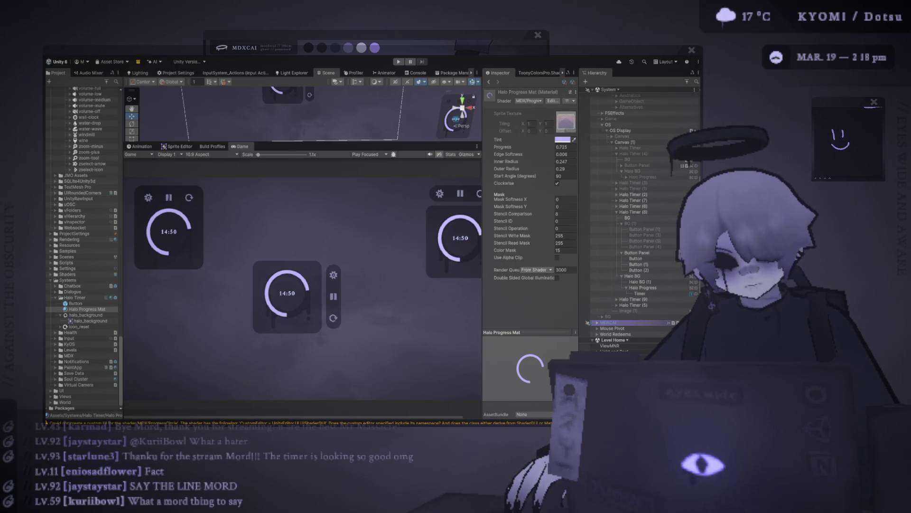
pyautogui.scroll(2, 290, 288)
pyautogui.scroll(4, 290, 289)
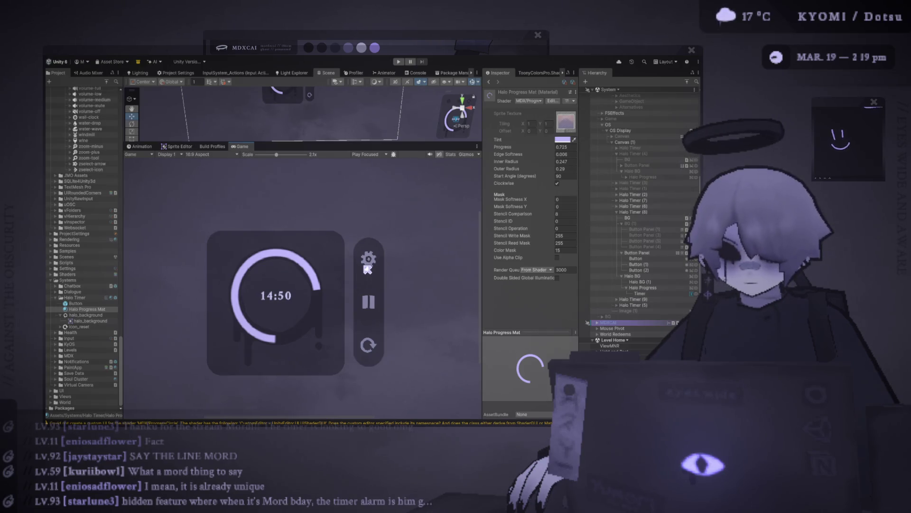
pyautogui.scroll(-5, 368, 269)
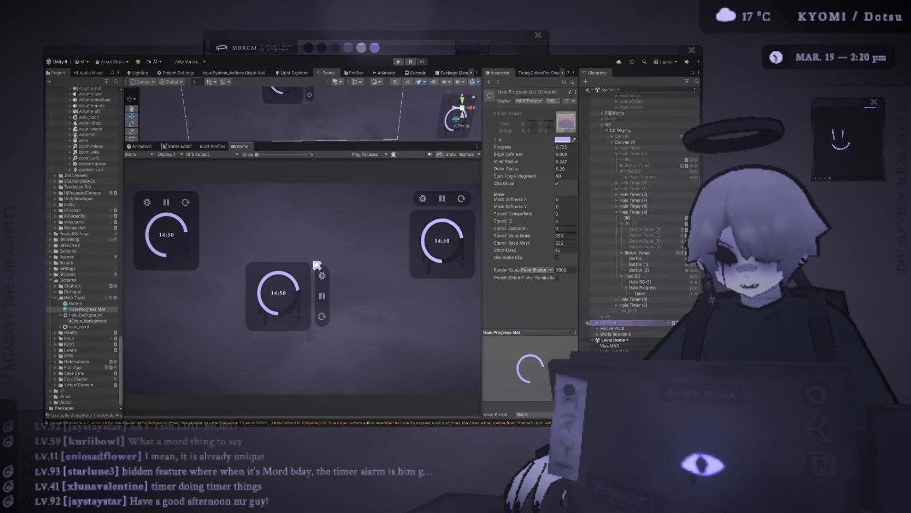
pyautogui.scroll(5, 285, 280)
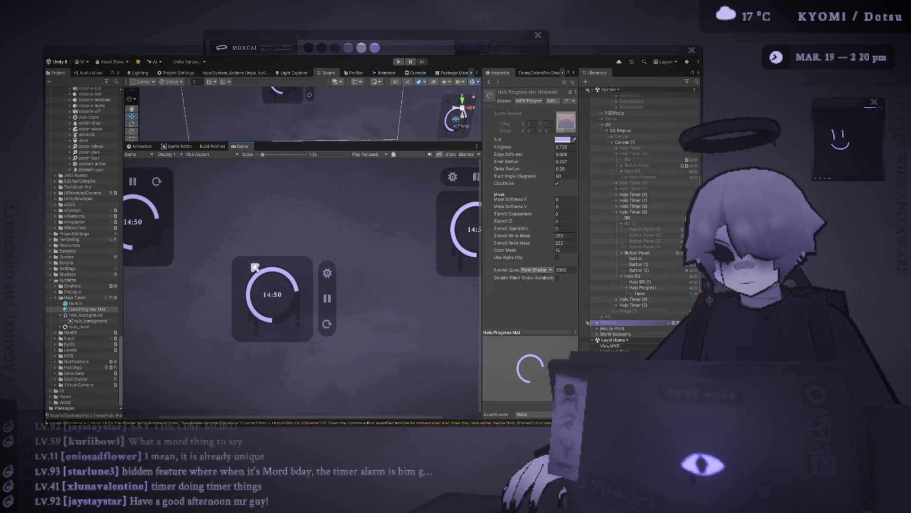
pyautogui.scroll(2, 262, 271)
pyautogui.click(655, 282)
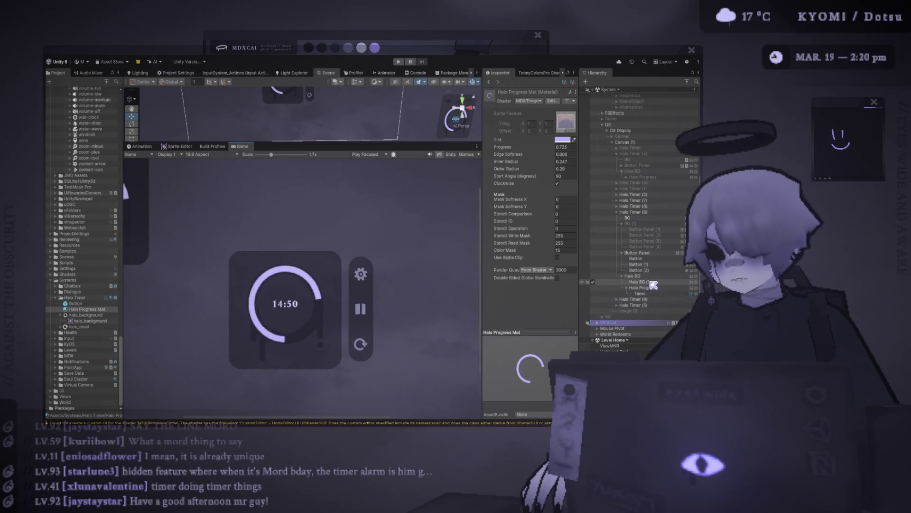
# Enlarge the Scene view, then select and frame the timer's BG panel
pyautogui.press('Up')
pyautogui.press('Up')
pyautogui.press('Up')
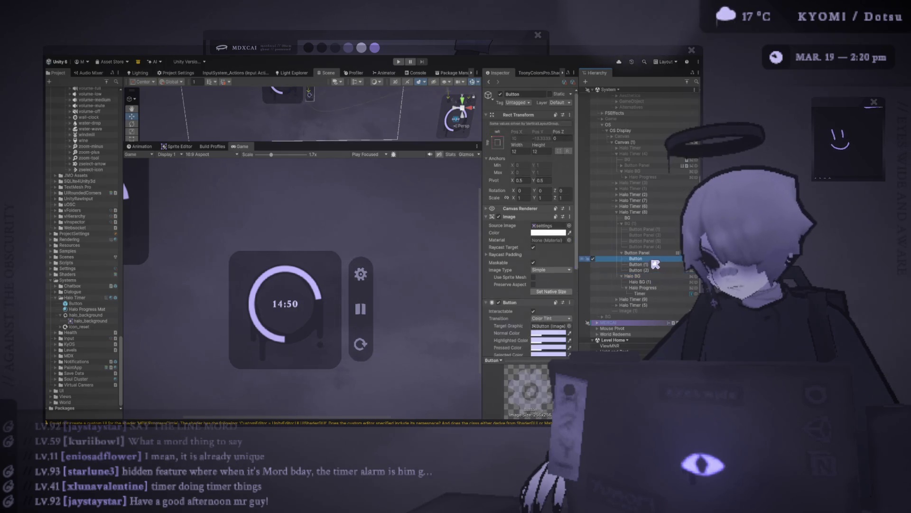
pyautogui.moveTo(372, 143); pyautogui.dragTo(373, 298)
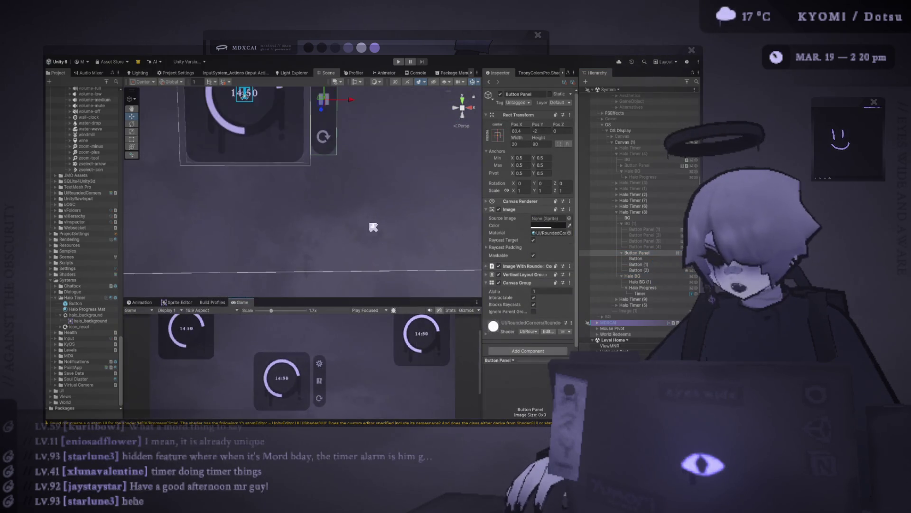
pyautogui.press('f')
pyautogui.press('Up')
pyautogui.press('Up')
pyautogui.press('Up')
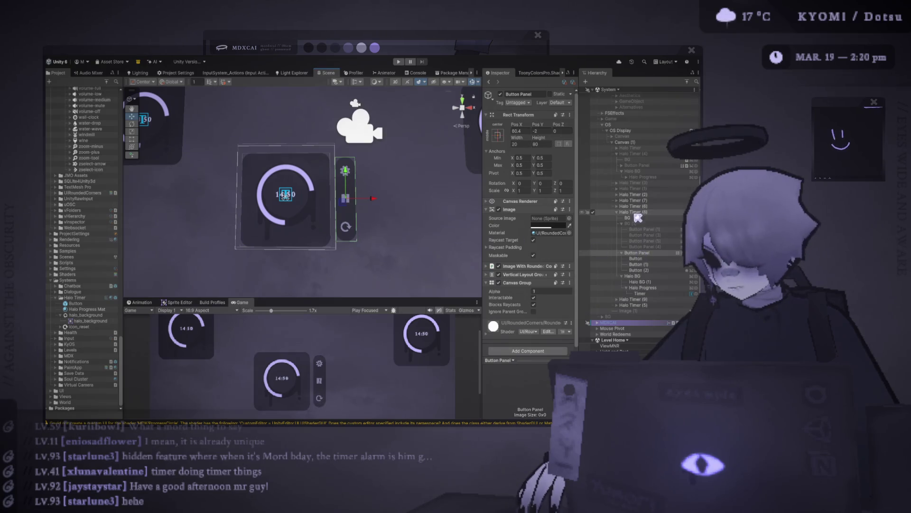
pyautogui.press('f')
# Duplicate BG and reshape the copy into a thin 90 × 19.61 bar above the timer
pyautogui.hotkey('ctrl', 'd')
pyautogui.moveTo(321, 208); pyautogui.dragTo(320, 122)
pyautogui.press('t')
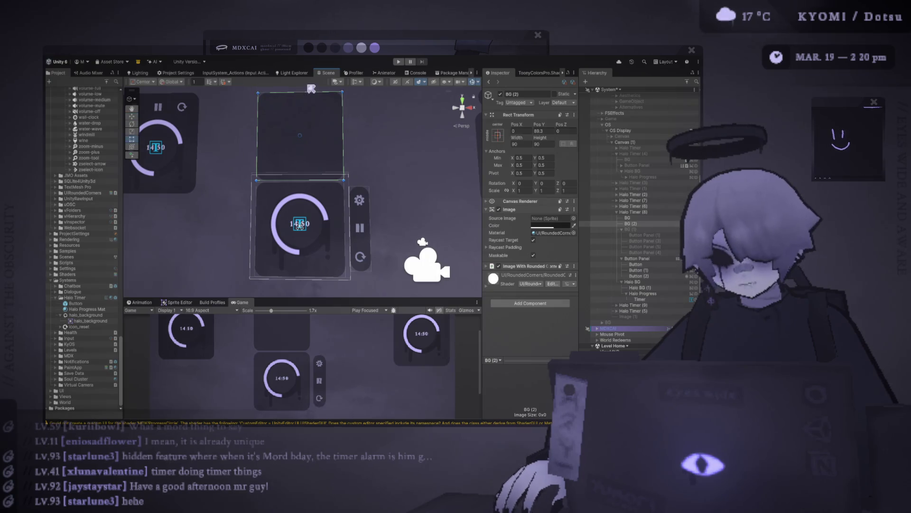
pyautogui.moveTo(306, 92)
pyautogui.mouseDown()
pyautogui.moveTo(309, 161)
pyautogui.moveTo(299, 138)
pyautogui.mouseUp()
pyautogui.press('w')
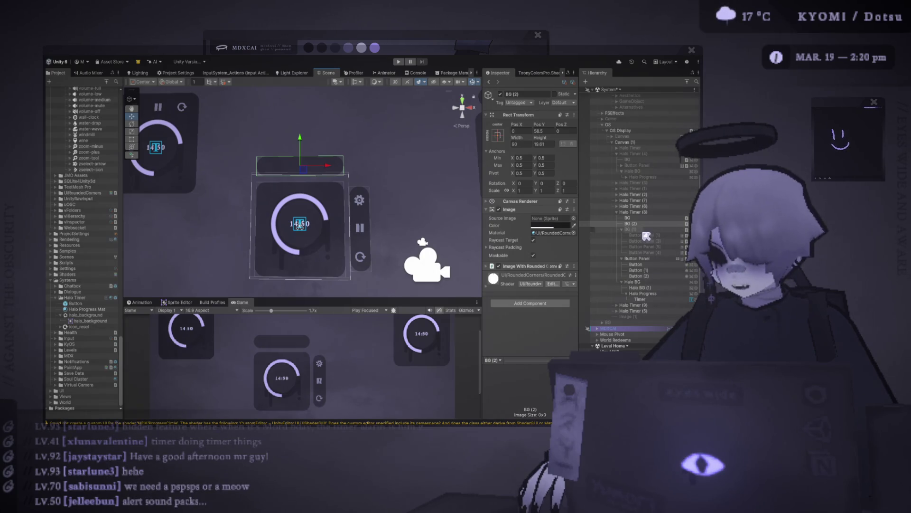
pyautogui.click(639, 299)
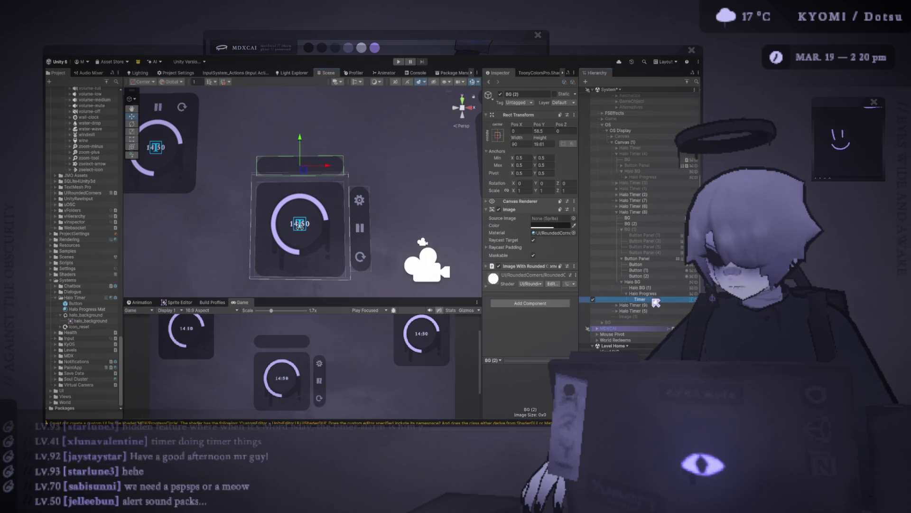
# Duplicate the Timer text into BG (2), set Pos Y to 0, and change it to 'psst...'
pyautogui.hotkey('ctrl', 'd')
pyautogui.moveTo(637, 223); pyautogui.dragTo(637, 224)
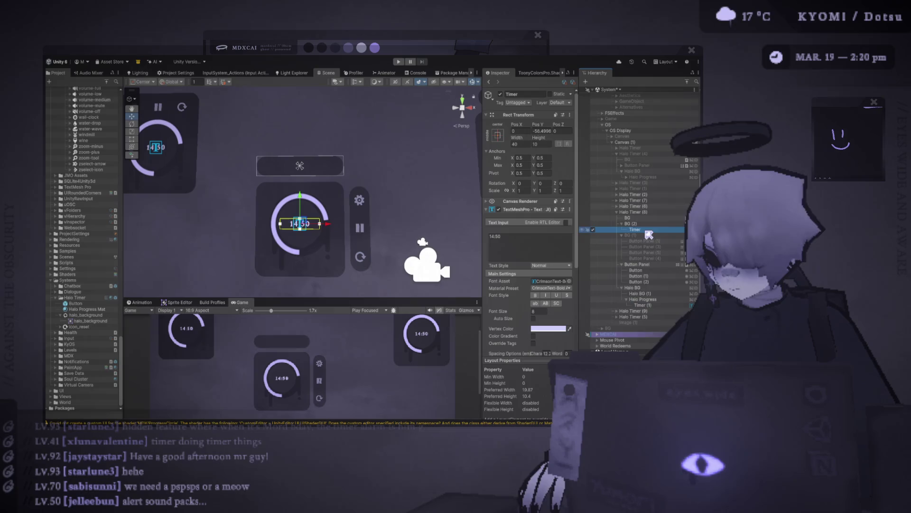
pyautogui.click(544, 240)
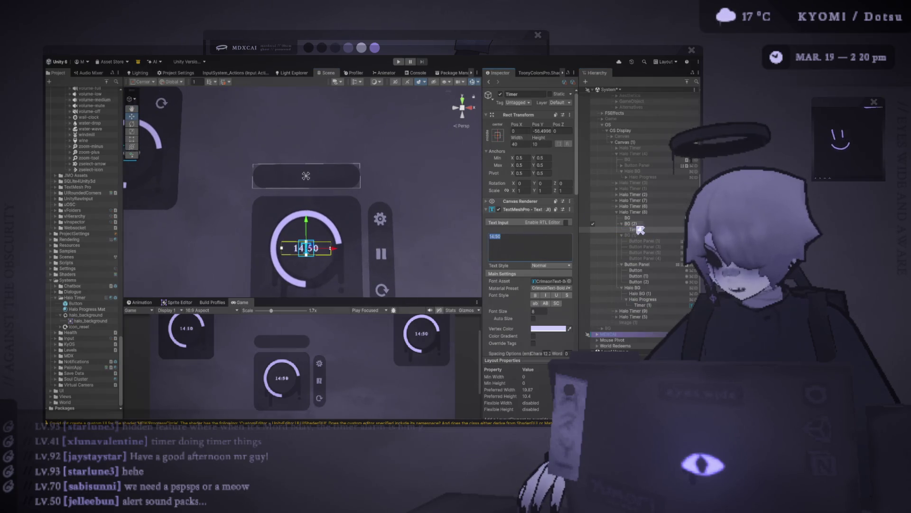
pyautogui.click(547, 131)
pyautogui.write('0')
pyautogui.press('Return')
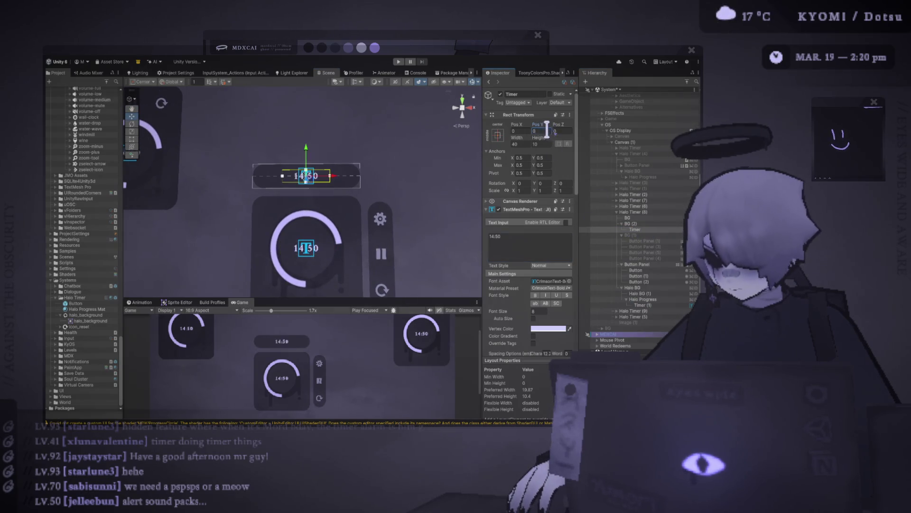
pyautogui.write('psst...')
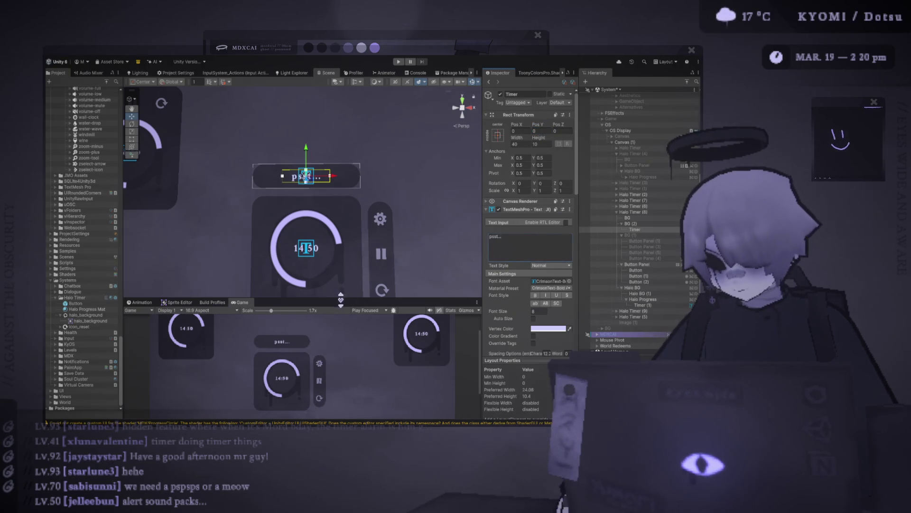
# Enlarge the game preview and set the BG (2) bar's width to 70
pyautogui.moveTo(347, 299); pyautogui.dragTo(318, 184)
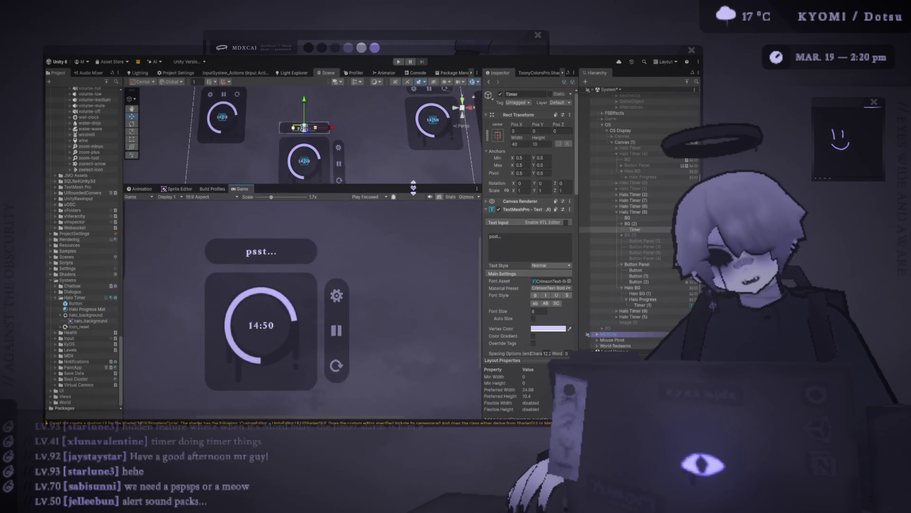
pyautogui.click(638, 223)
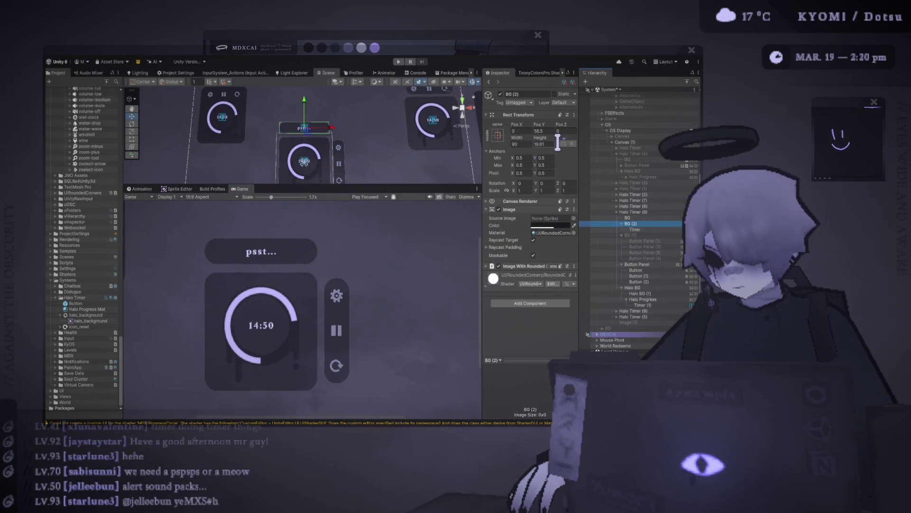
pyautogui.click(528, 144)
pyautogui.write('70')
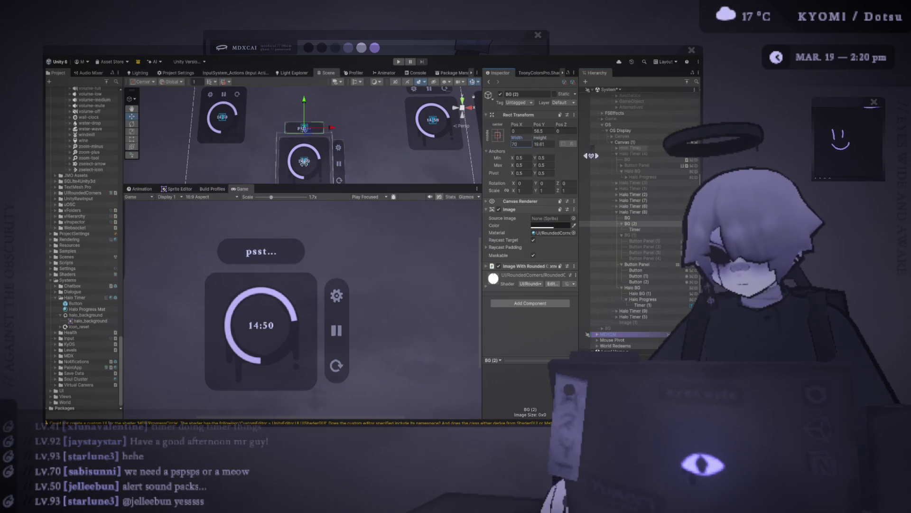
pyautogui.scroll(-3, 359, 229)
pyautogui.scroll(-3, 358, 229)
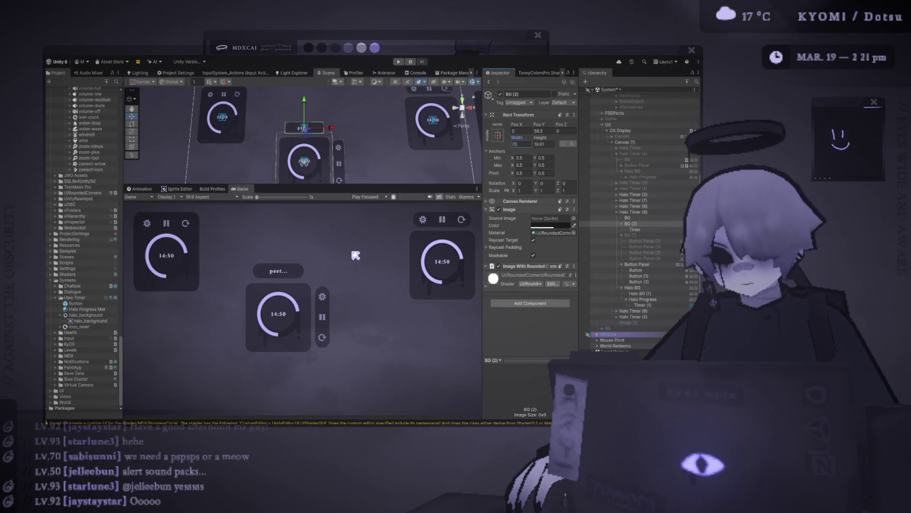
pyautogui.scroll(3, 287, 313)
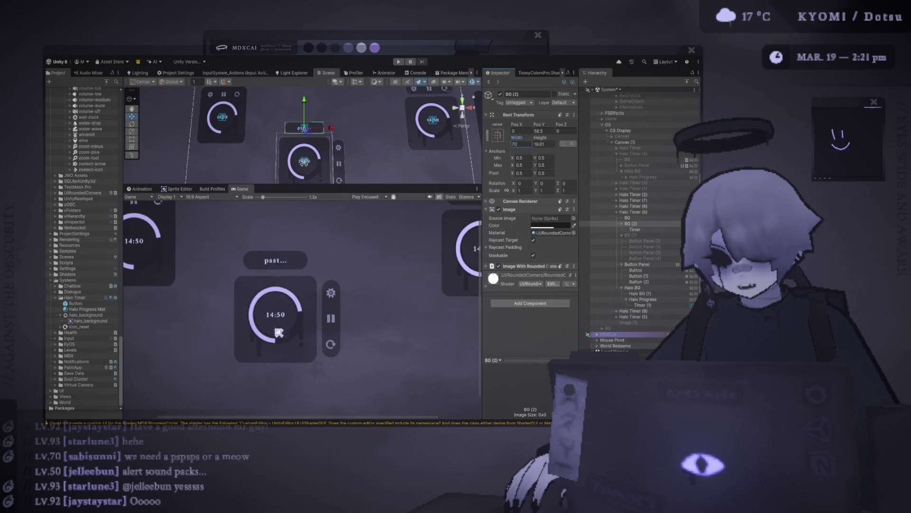
pyautogui.scroll(2, 298, 326)
pyautogui.scroll(1, 298, 325)
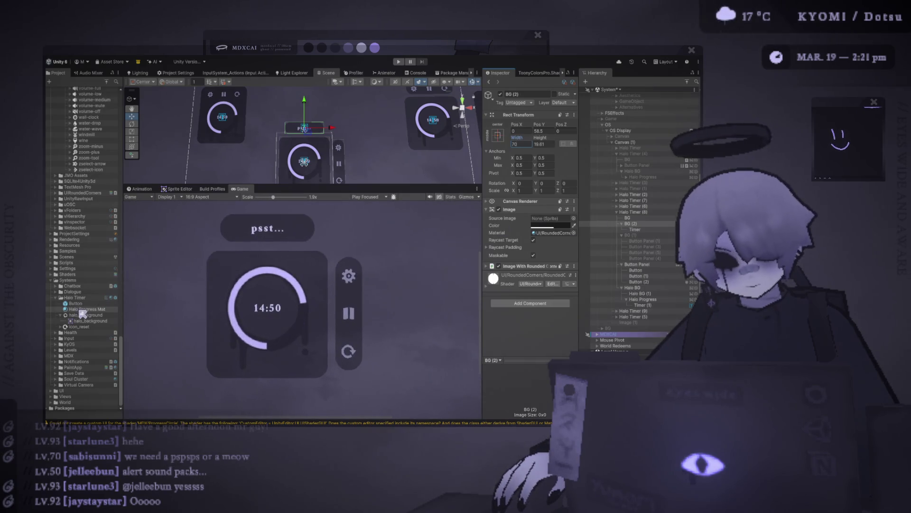
pyautogui.moveTo(83, 314)
pyautogui.mouseDown()
pyautogui.moveTo(116, 316)
pyautogui.moveTo(100, 313)
pyautogui.mouseUp()
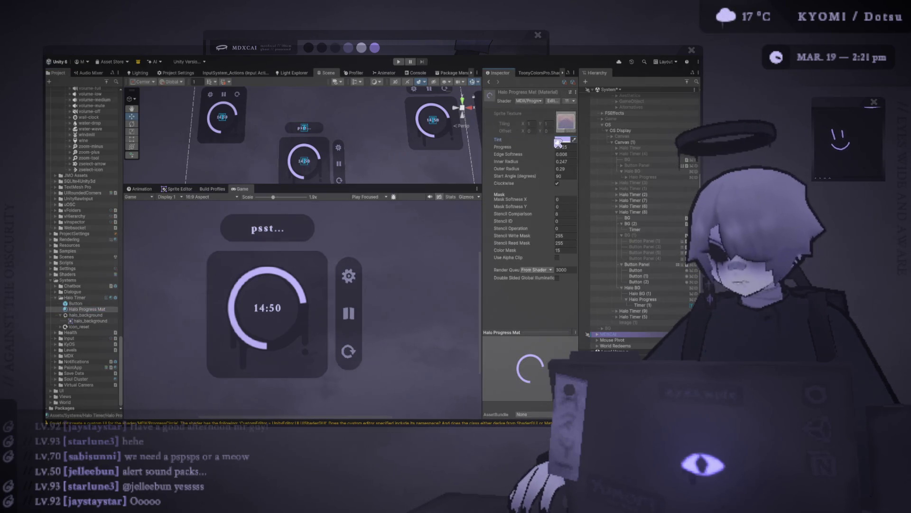
# Sample a pale lavender tint for Halo Progress Mat with the eyedropper
pyautogui.click(574, 139)
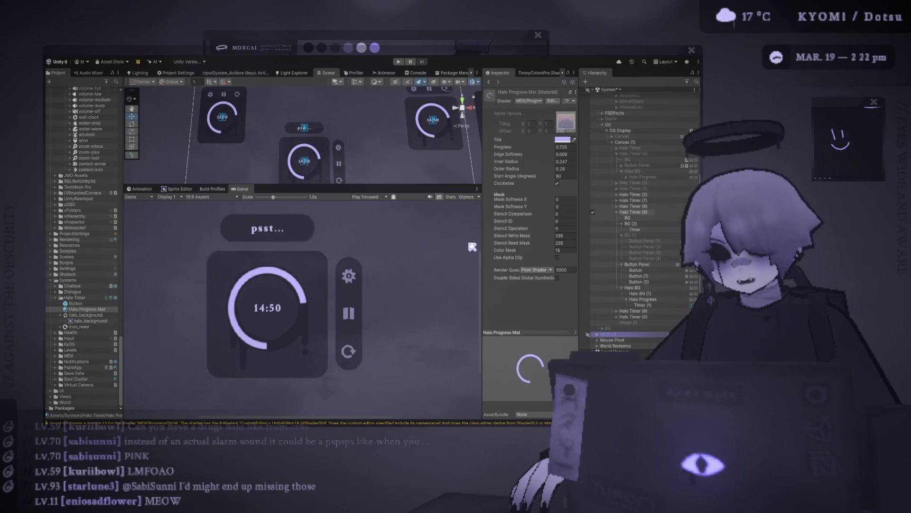
# Select the settings gear Button, try pink as its normal colour, then revert to lavender
pyautogui.click(582, 270)
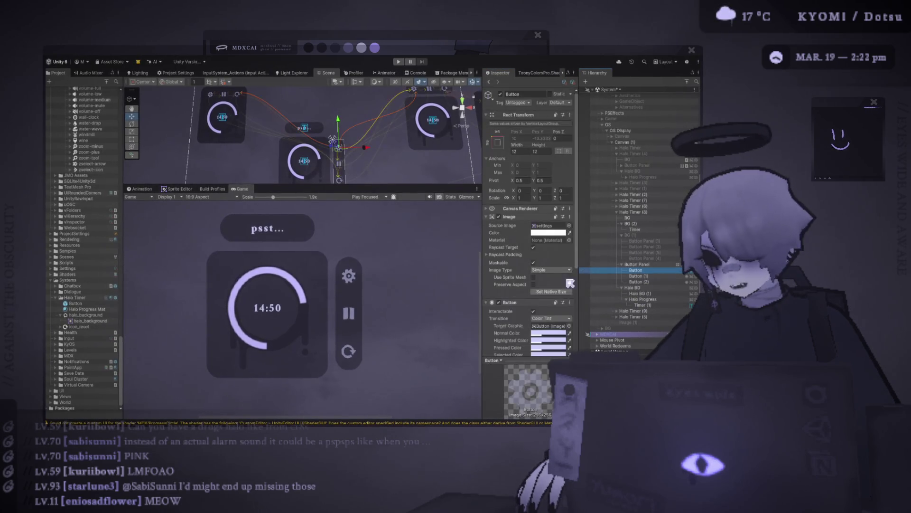
pyautogui.scroll(-5, 575, 280)
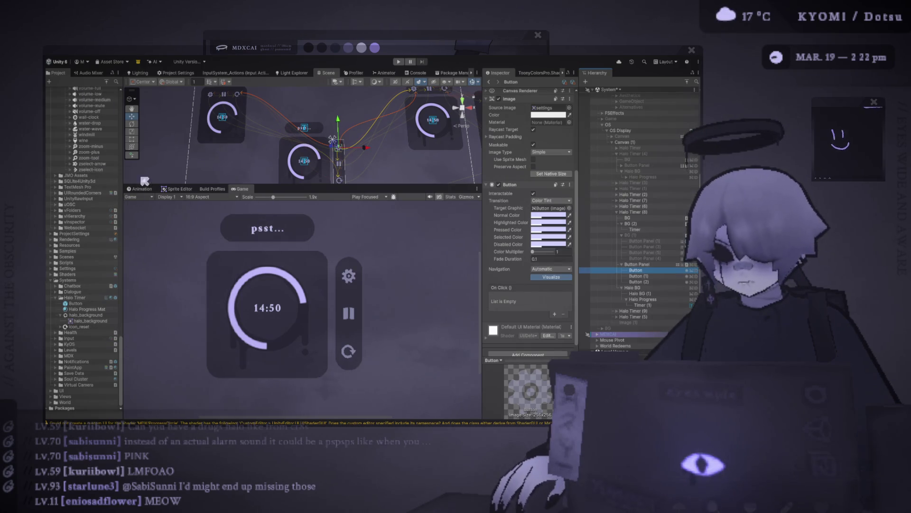
pyautogui.moveTo(125, 346)
pyautogui.mouseDown()
pyautogui.moveTo(123, 325)
pyautogui.moveTo(130, 350)
pyautogui.mouseUp()
pyautogui.scroll(-1, 200, 306)
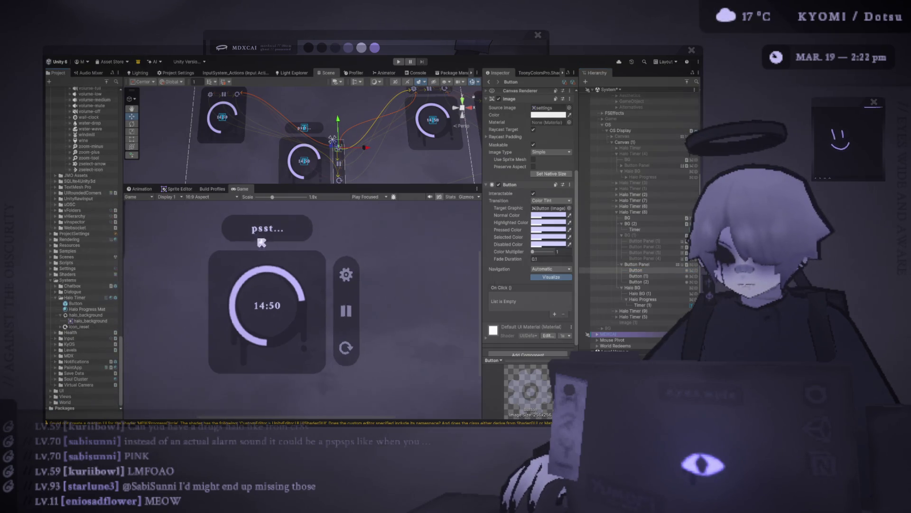
pyautogui.moveTo(213, 291)
pyautogui.mouseDown()
pyautogui.moveTo(277, 304)
pyautogui.moveTo(291, 295)
pyautogui.mouseUp()
pyautogui.scroll(2, 290, 294)
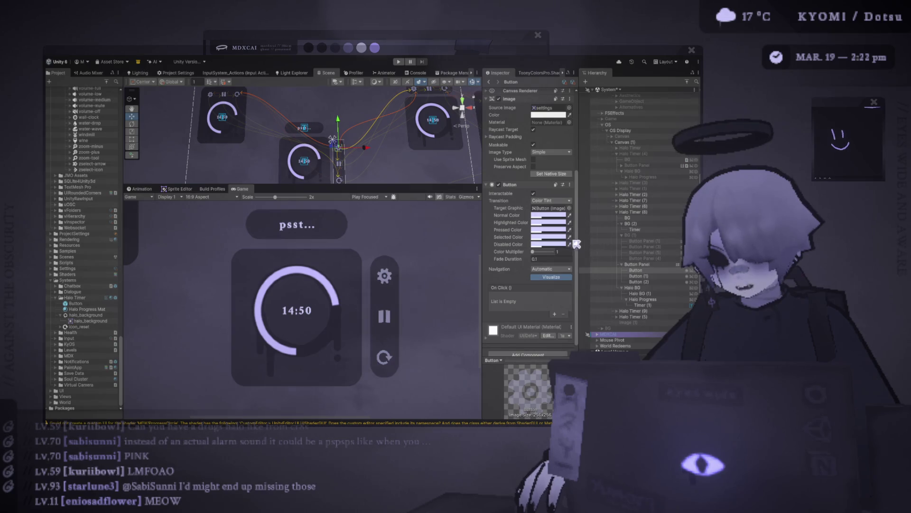
pyautogui.hotkey('ctrl', 'z')
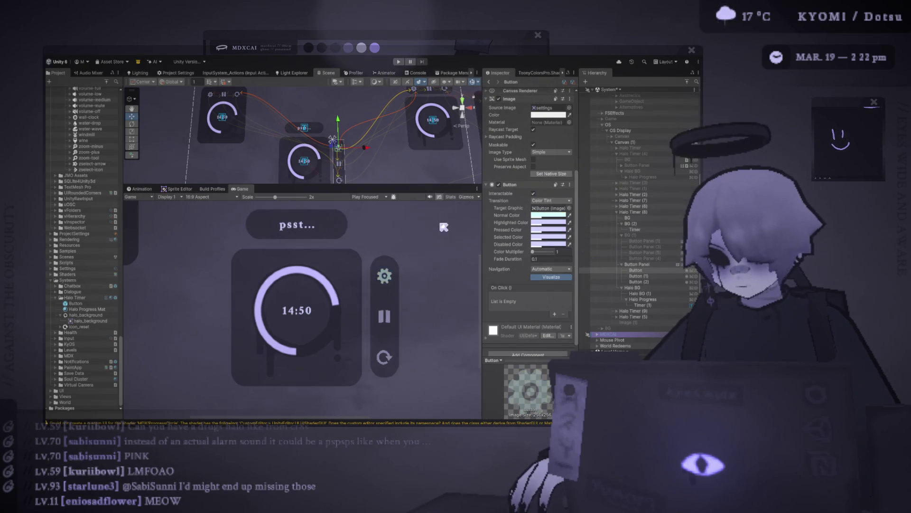
pyautogui.hotkey('ctrl', 'z')
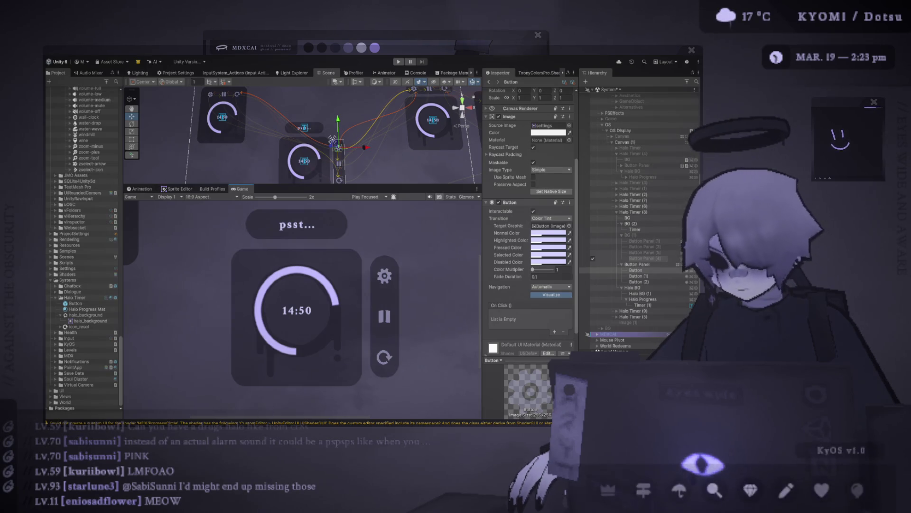
pyautogui.scroll(-5, 295, 311)
# Select Halo Timer (8) and move it down and right to Pos 12.7, -35.2
pyautogui.scroll(-1, 312, 314)
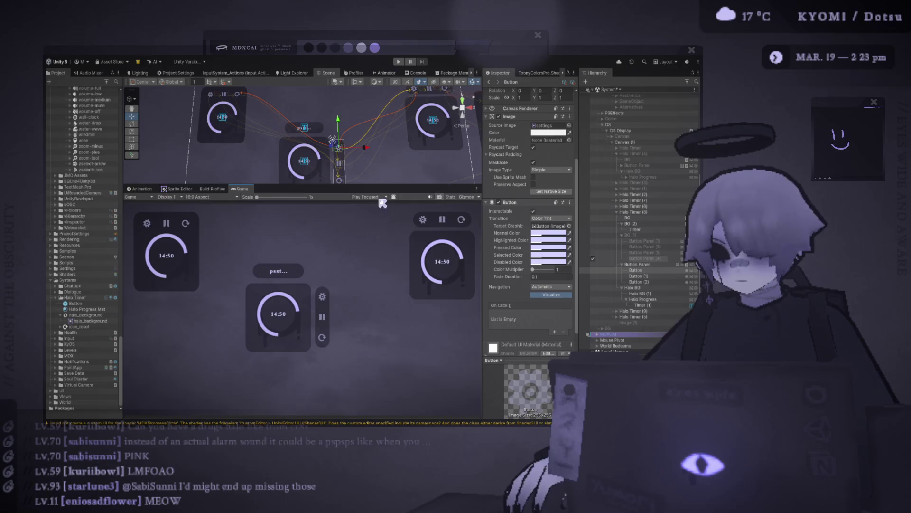
pyautogui.click(637, 264)
pyautogui.click(648, 220)
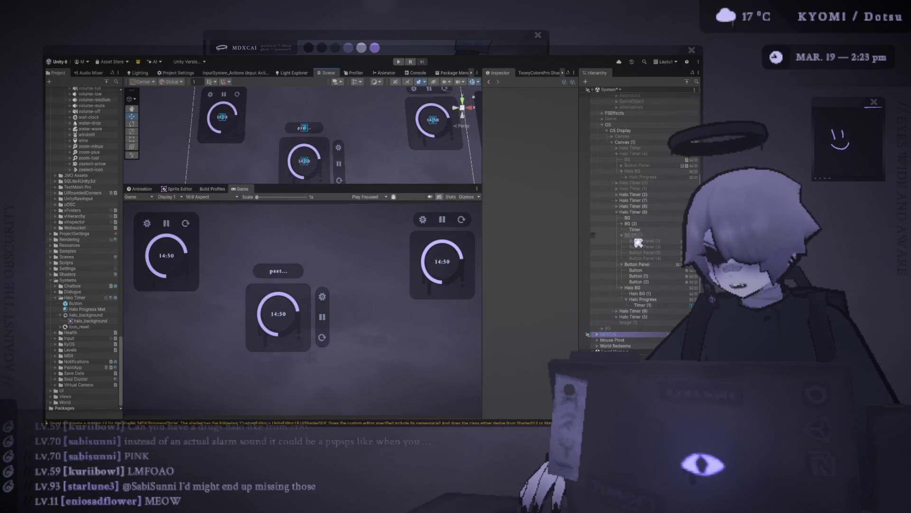
pyautogui.click(640, 213)
pyautogui.moveTo(314, 158); pyautogui.dragTo(337, 169)
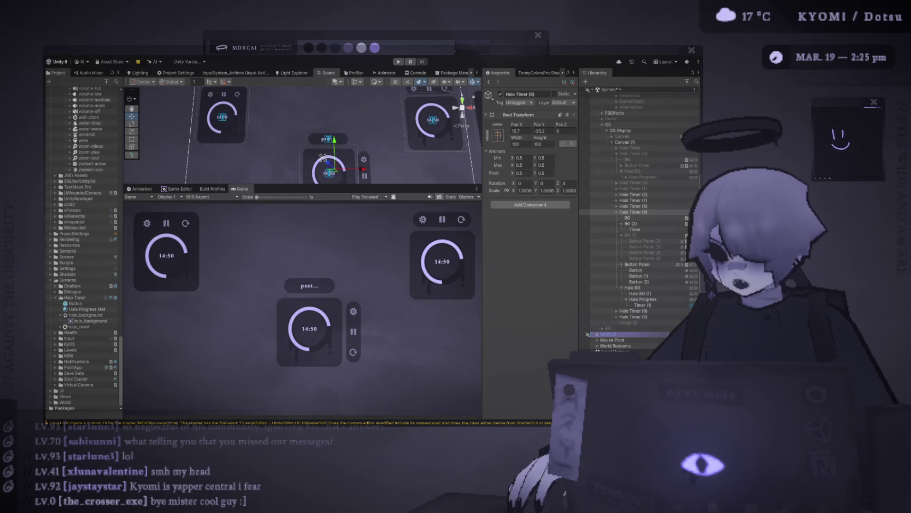
# Make the Scene/Game view area wider and the Scene view taller using the panel splitters
pyautogui.moveTo(482, 285); pyautogui.dragTo(499, 285)
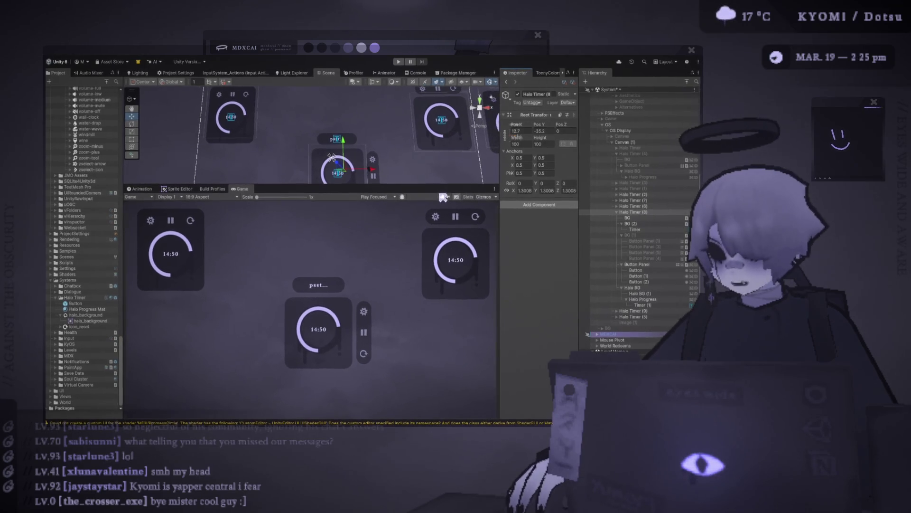
pyautogui.moveTo(309, 186); pyautogui.dragTo(308, 212)
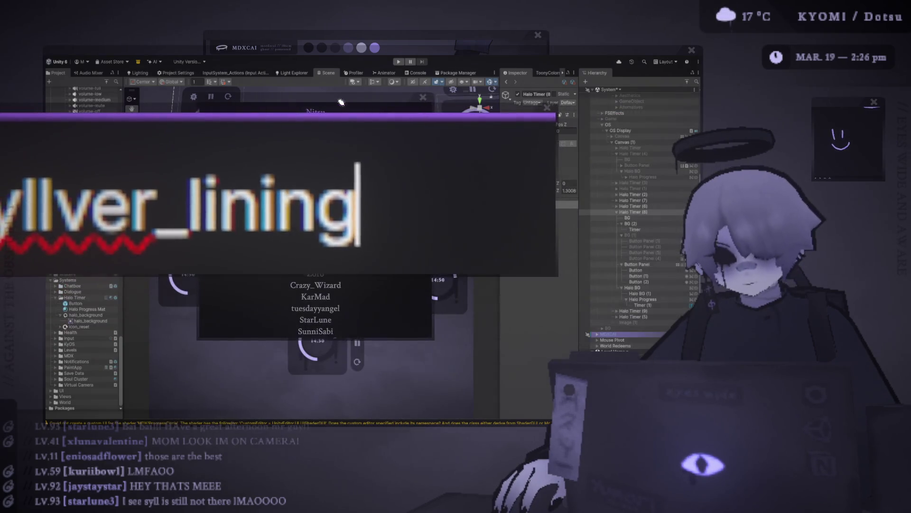
# Reposition the small text window directly beneath the credits list window
pyautogui.moveTo(328, 114)
pyautogui.mouseDown()
pyautogui.moveTo(407, 275)
pyautogui.moveTo(401, 327)
pyautogui.mouseUp()
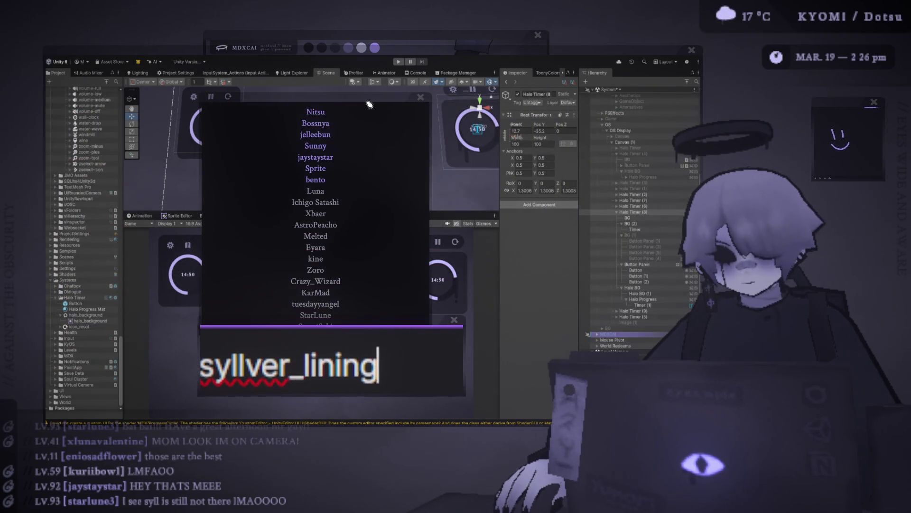